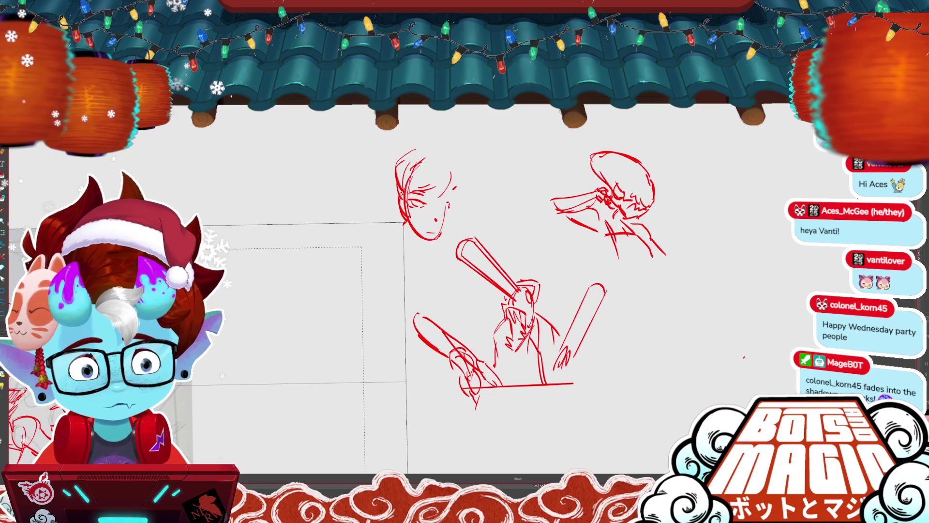
- Replace the right fighter's bat with a new two-edged bat, its top arc stretched upward
left_click_drag(484, 291, 493, 266)
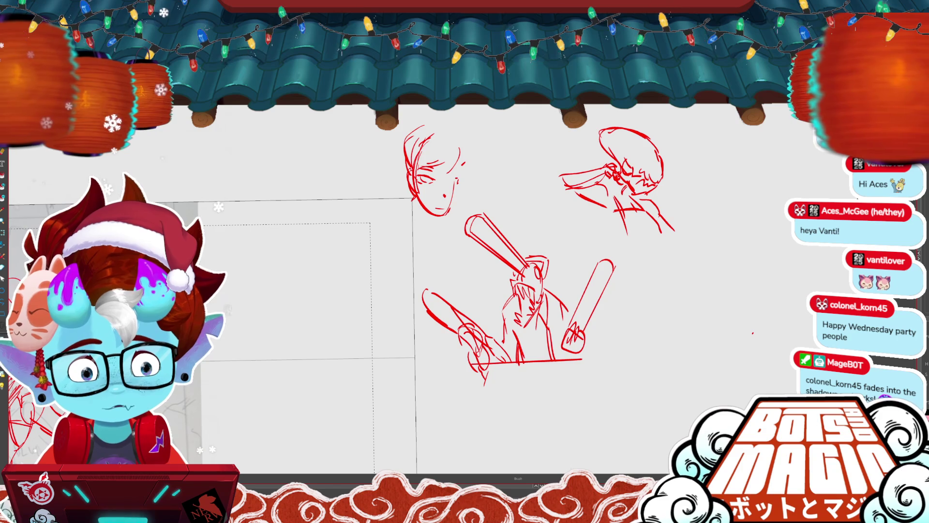
left_click_drag(619, 271, 565, 312)
key("Delete")
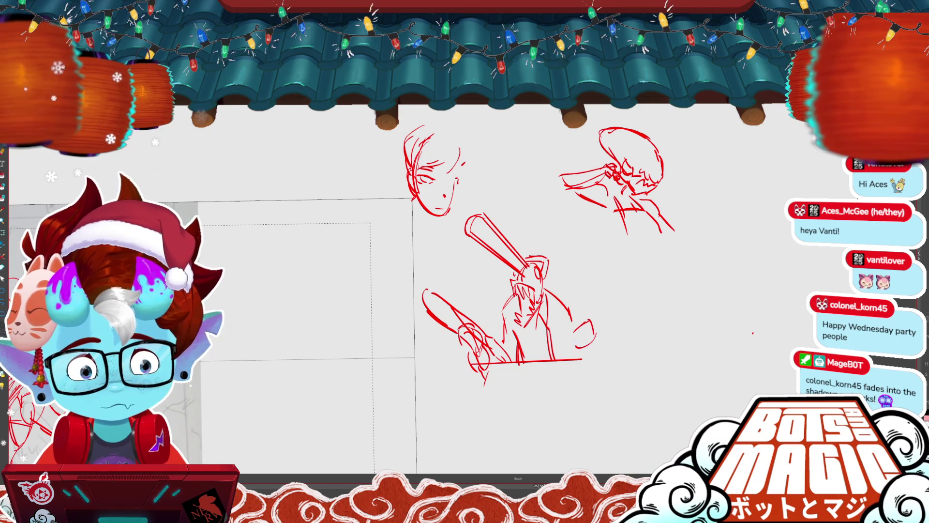
left_click_drag(587, 229, 579, 322)
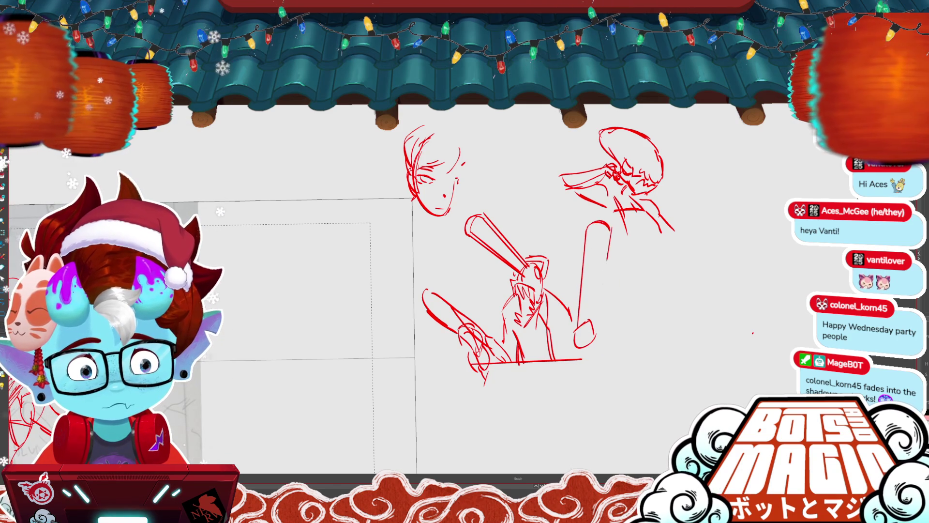
left_click_drag(610, 226, 594, 333)
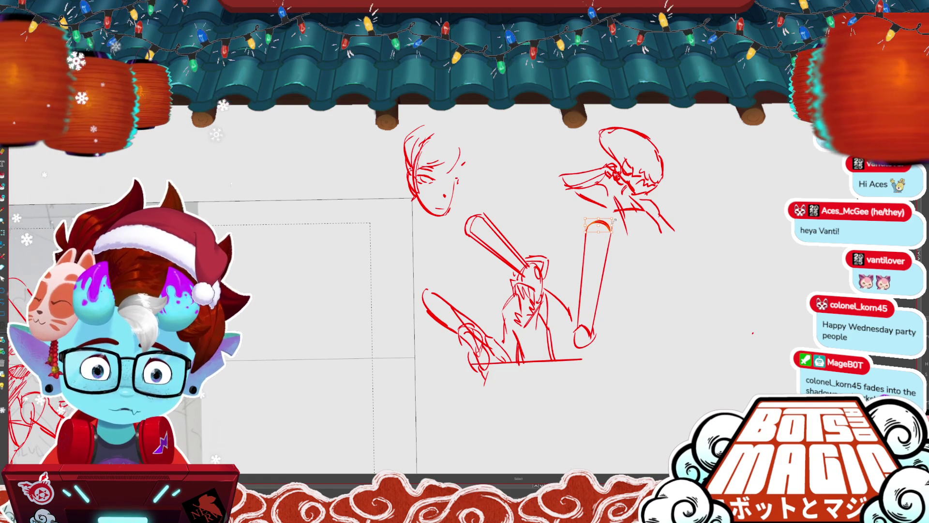
left_click_drag(612, 220, 624, 244)
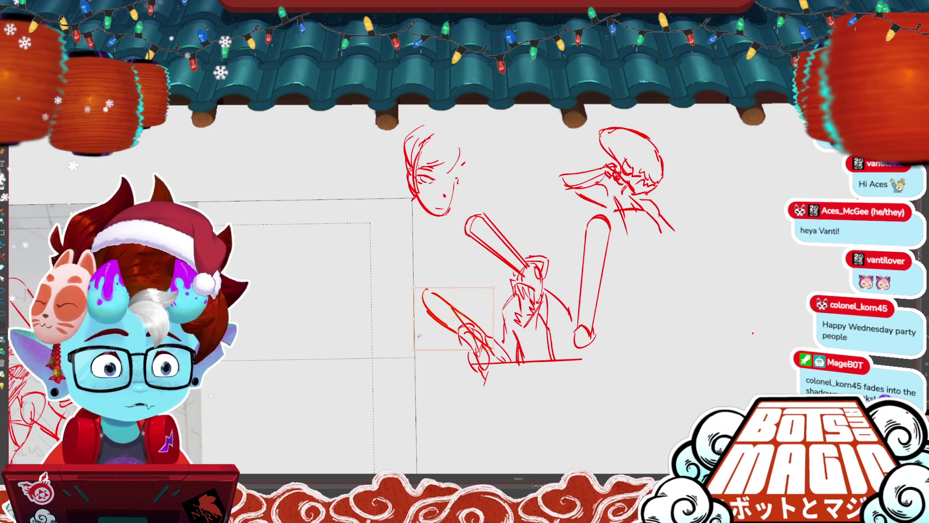
- Delete the old diagonal leg stroke and draw a new diagonal bat for the lower-left fighter
key("Delete")
key("b")
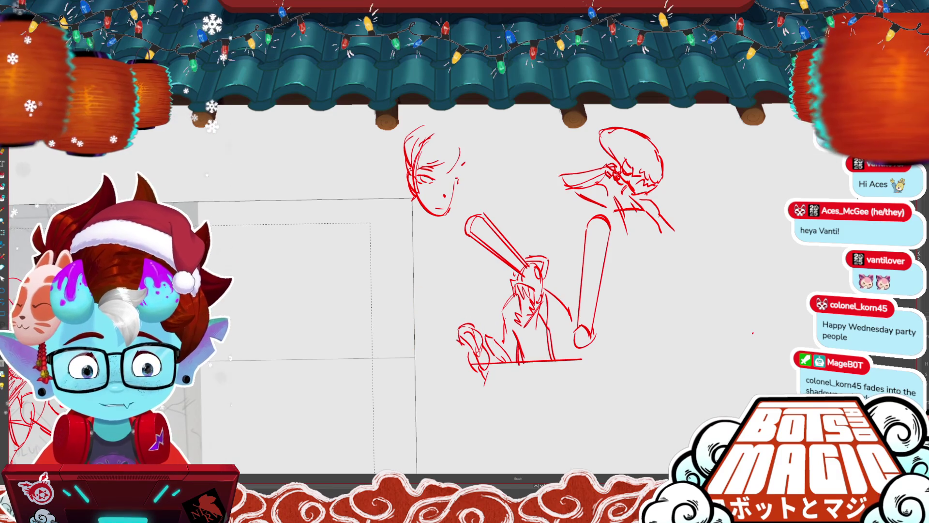
left_click_drag(411, 306, 462, 345)
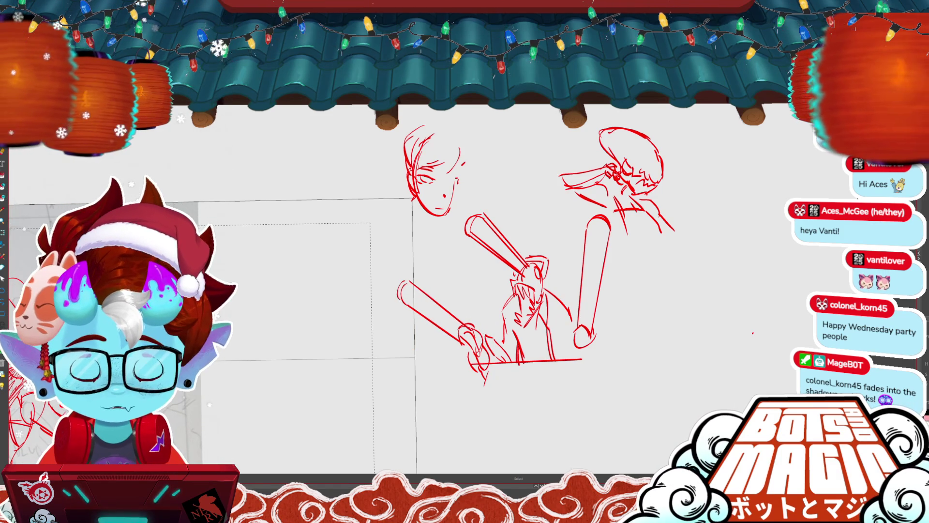
key("ctrl+t")
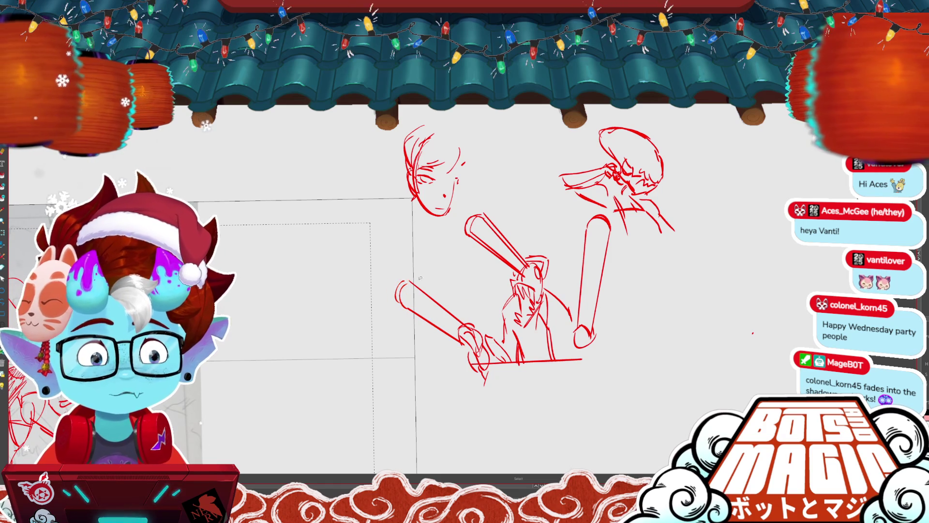
key("b")
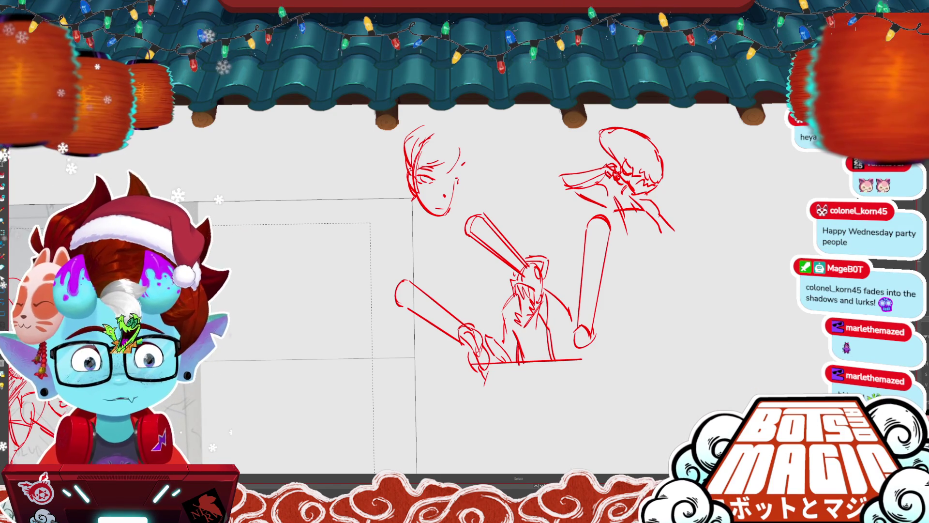
left_click_drag(484, 242, 509, 280)
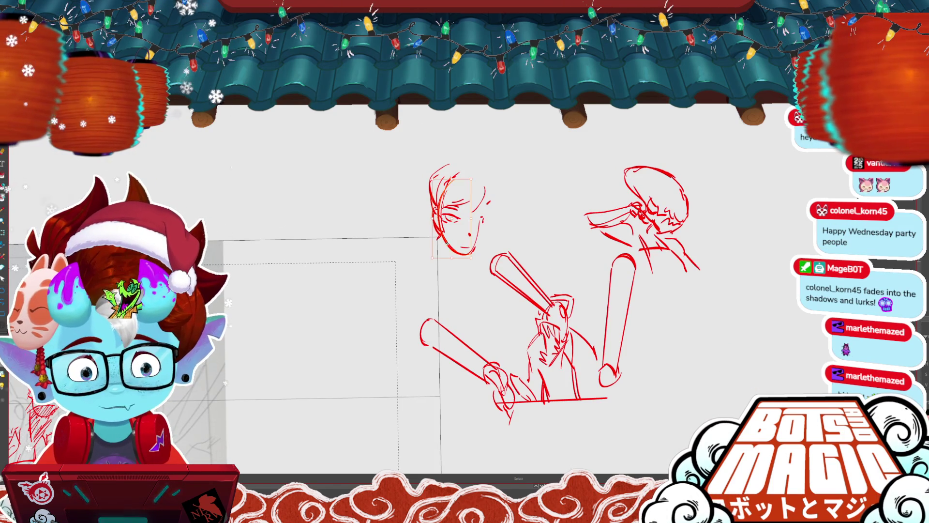
- Draw a jaw line under the face, a stroke under the chin and small strokes by the right eye
key("b")
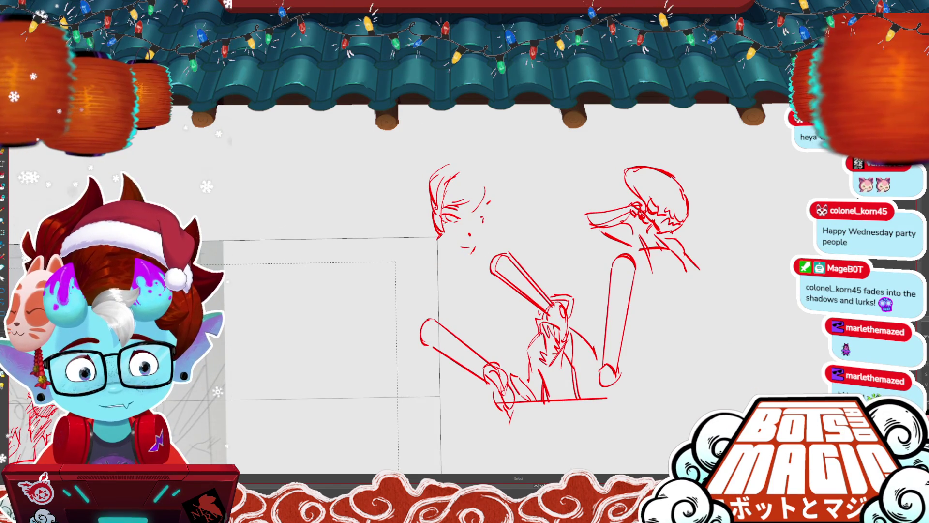
key("b")
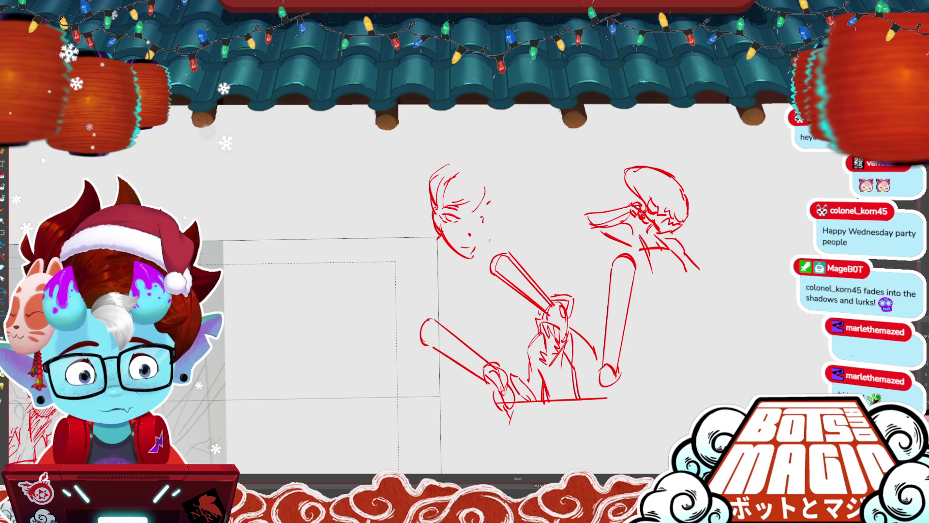
key("b")
mouse_move(458, 256)
left_mouse_down()
mouse_move(485, 246)
mouse_move(448, 269)
left_mouse_up()
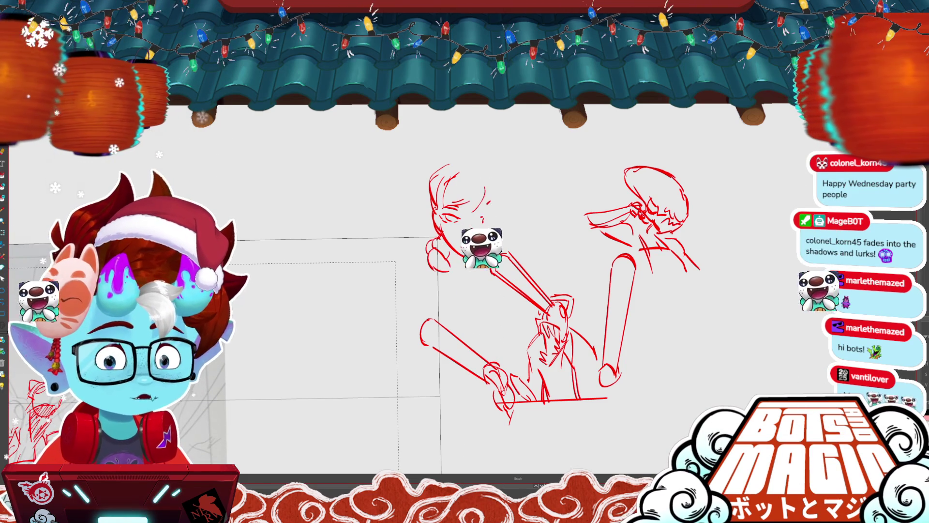
left_click_drag(481, 214, 493, 212)
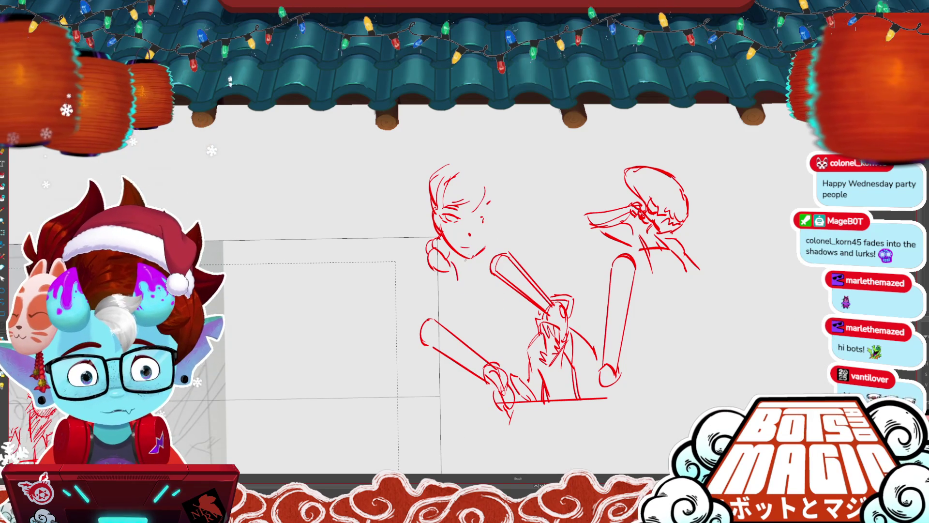
left_click_drag(454, 265, 457, 280)
left_click_drag(482, 219, 490, 218)
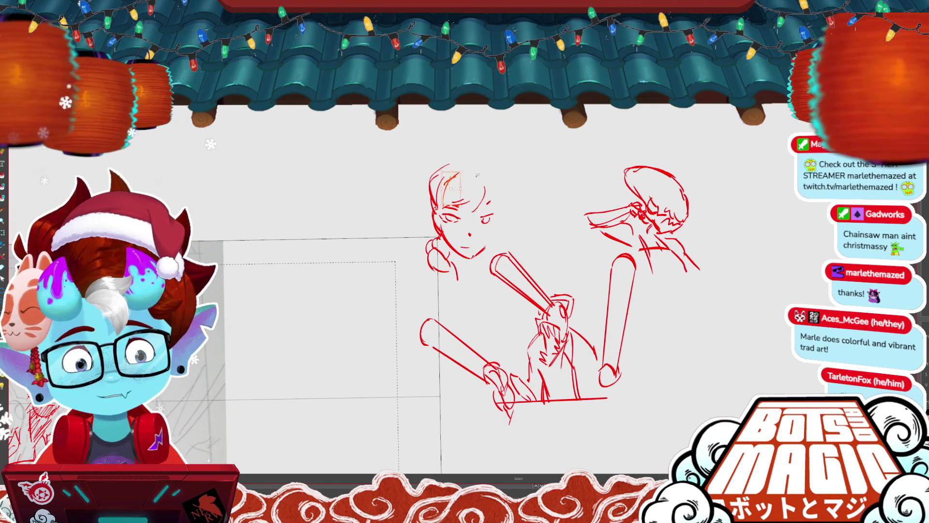
- Replace the marks on top of the head with a new arc across it
key("b")
left_click_drag(444, 161, 472, 158)
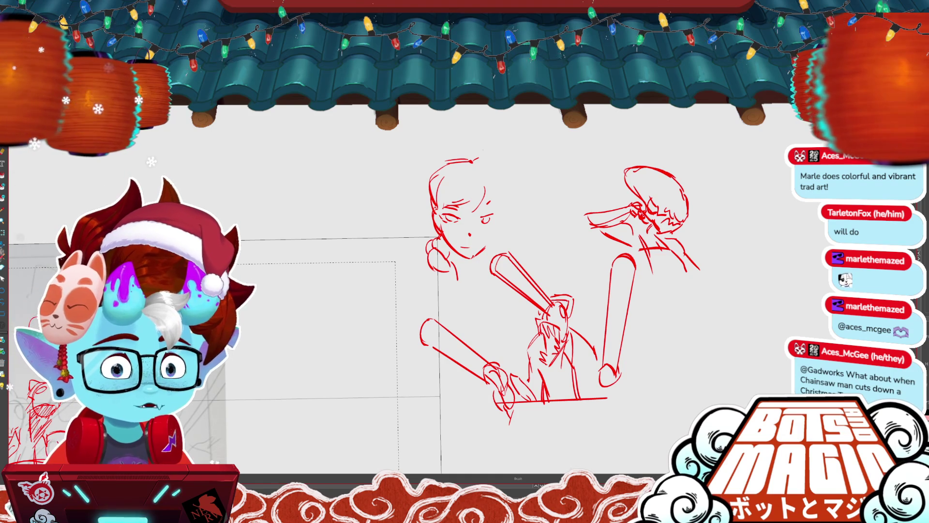
left_click_drag(532, 291, 537, 286)
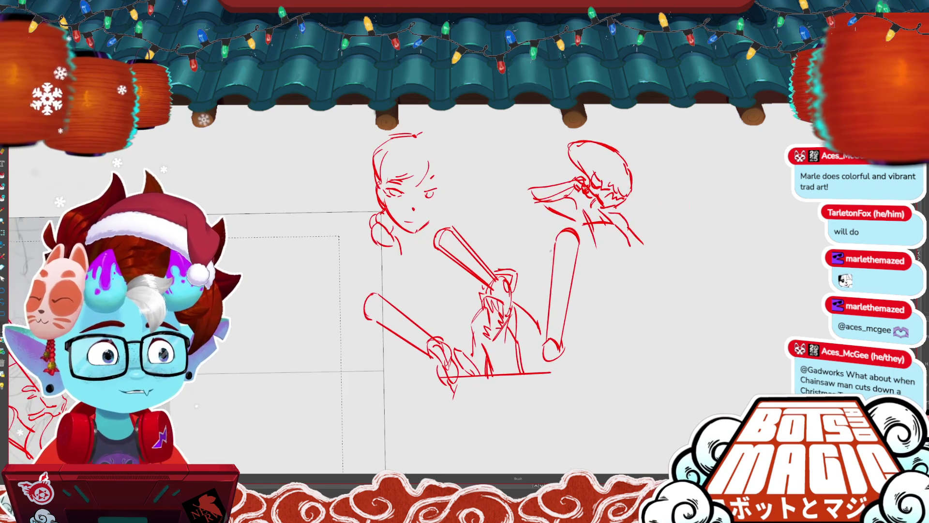
- Remove the ground line and extra hand strokes, then add a small stroke below the right figure's arm
key("ctrl+z")
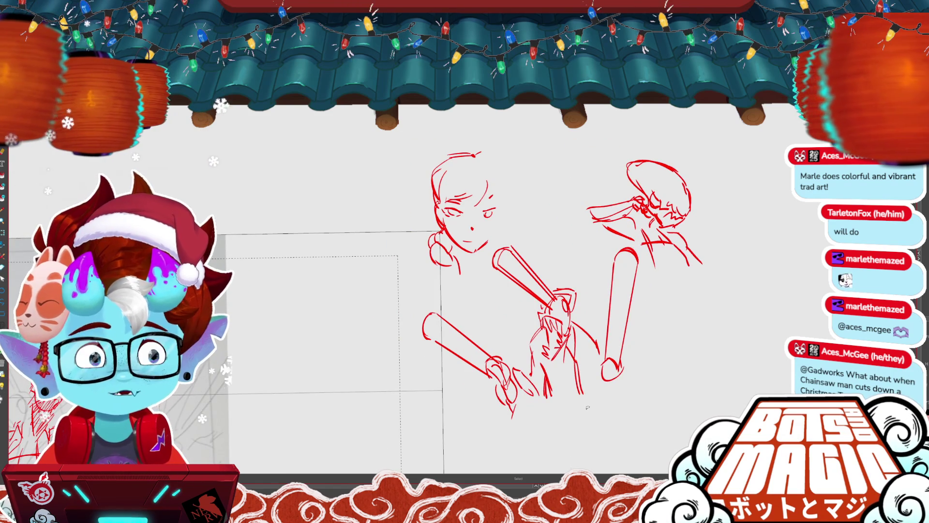
key("ctrl+z")
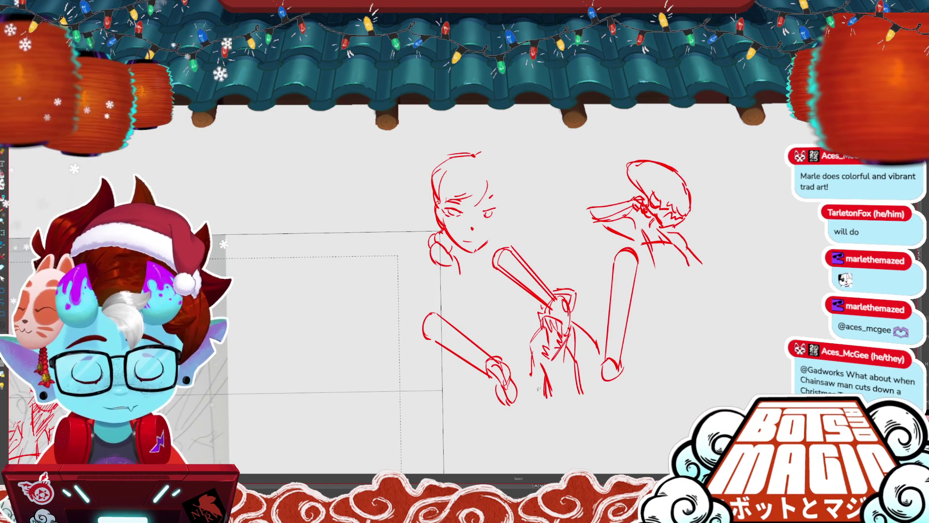
key("b")
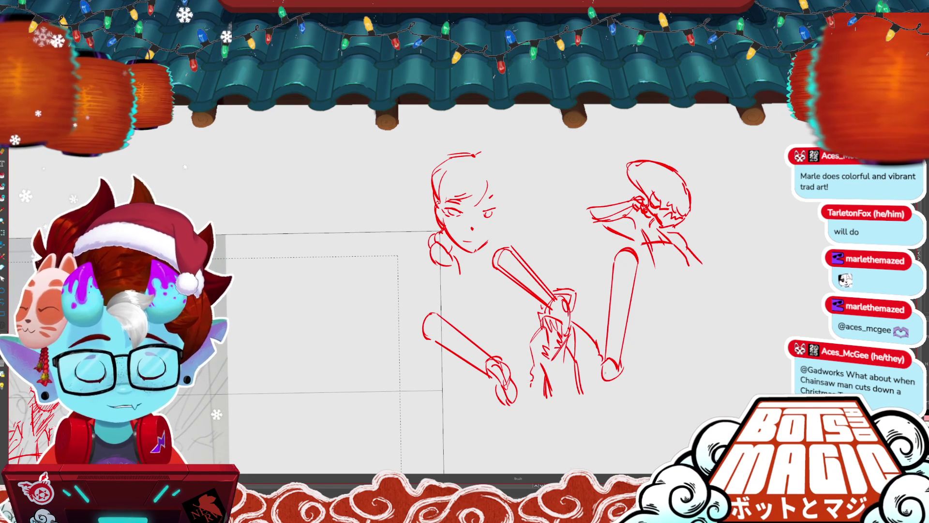
mouse_move(604, 384)
left_mouse_down()
mouse_move(600, 401)
mouse_move(624, 369)
left_mouse_up()
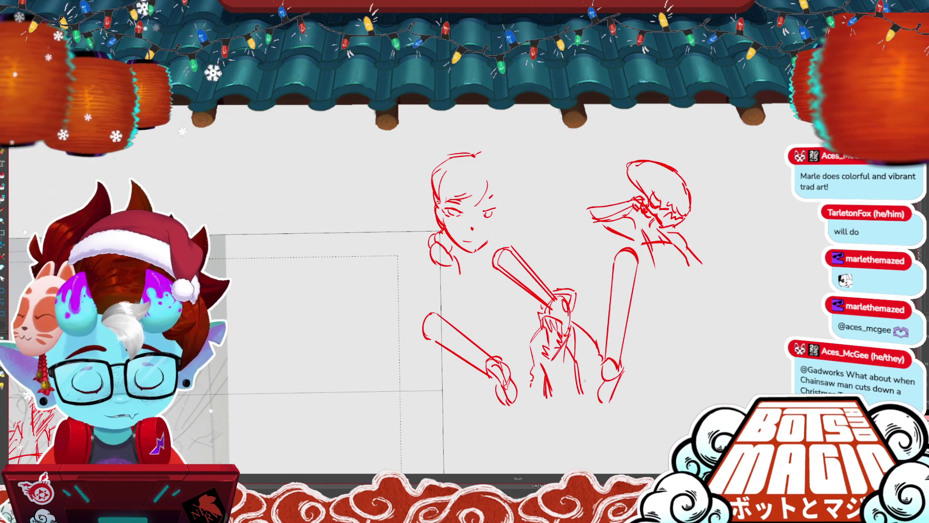
- Select the upper bat stroke and enlarge it
left_click_drag(528, 345, 526, 382)
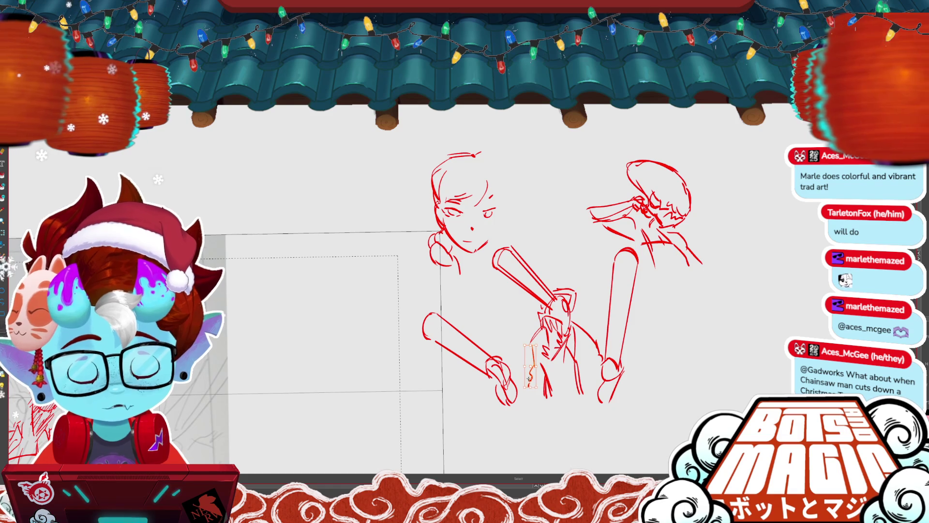
left_click(525, 377)
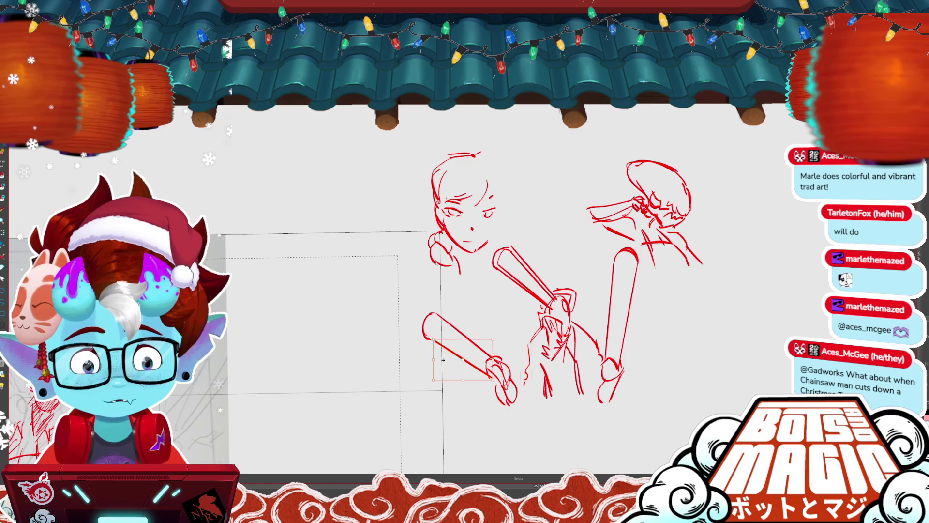
left_click(424, 332)
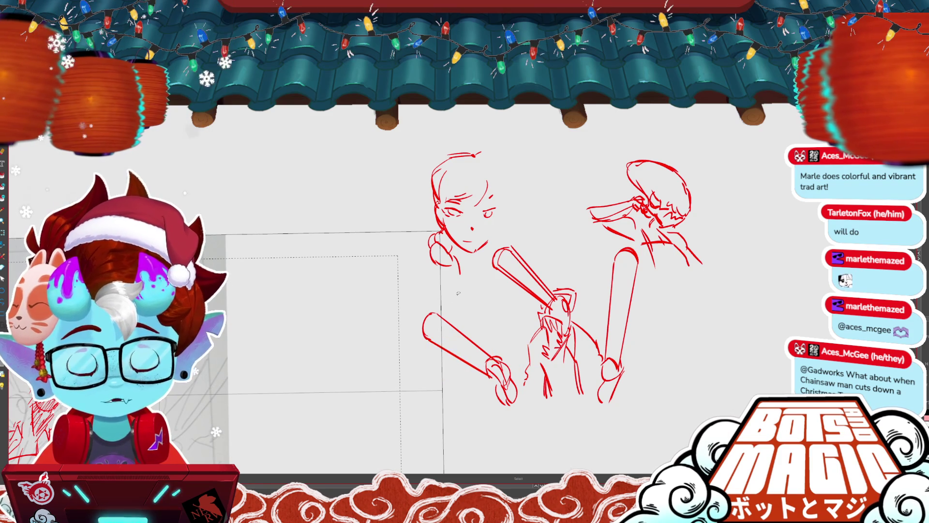
left_click_drag(459, 293, 420, 284)
left_click(484, 268)
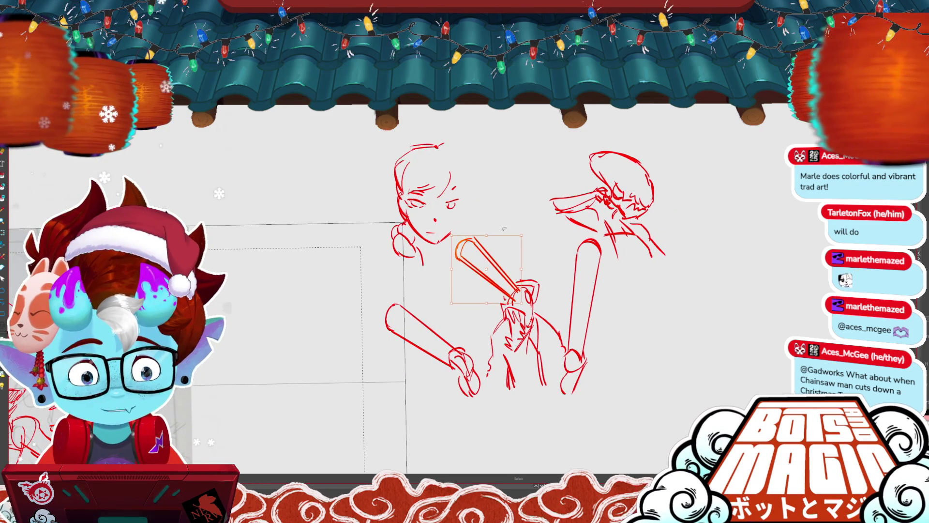
left_click_drag(451, 235, 443, 227)
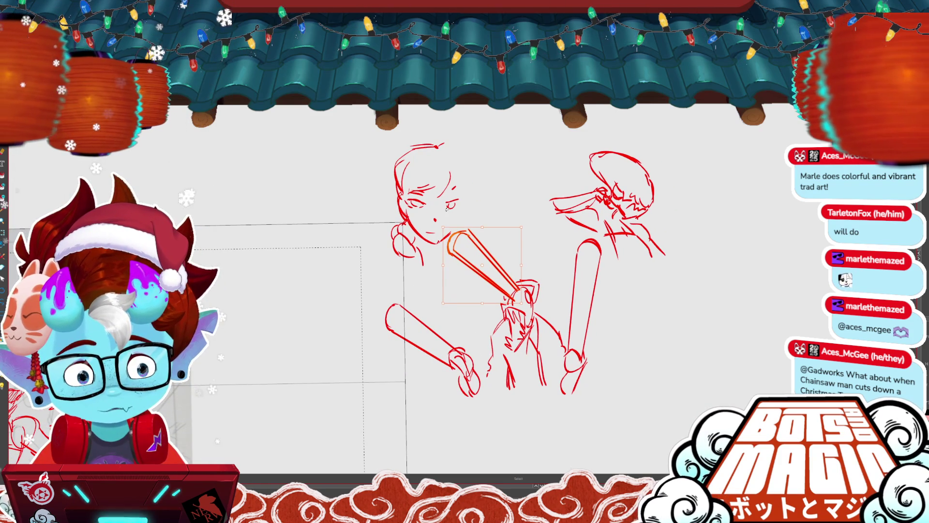
- Move the close-up face up and left, and the right fighter's head further right
left_click(441, 189)
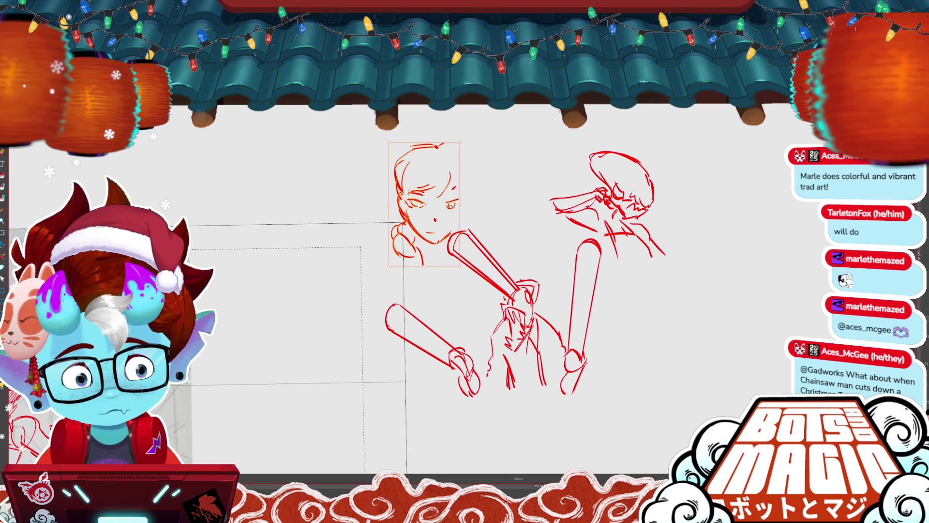
left_click_drag(441, 189, 415, 168)
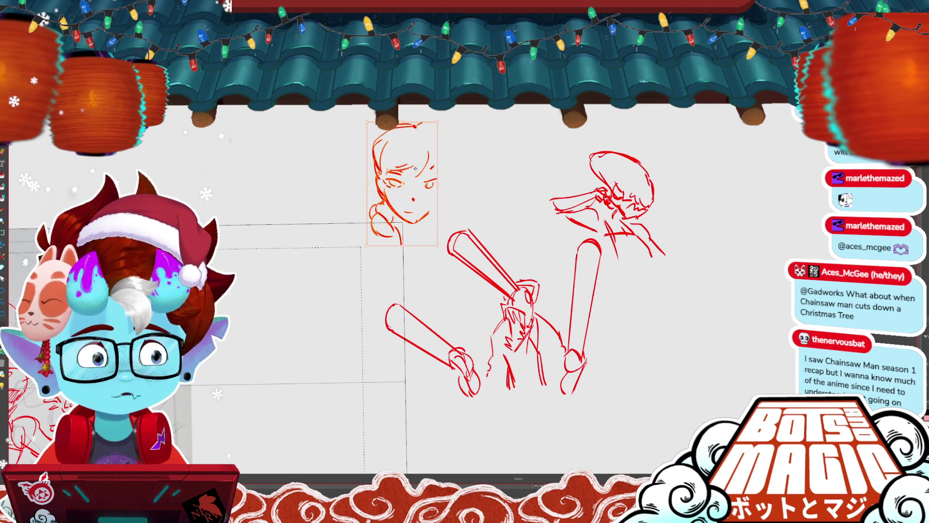
mouse_move(600, 224)
left_mouse_down()
mouse_move(704, 239)
mouse_move(704, 304)
mouse_move(636, 286)
left_mouse_up()
left_click_drag(484, 242, 475, 314)
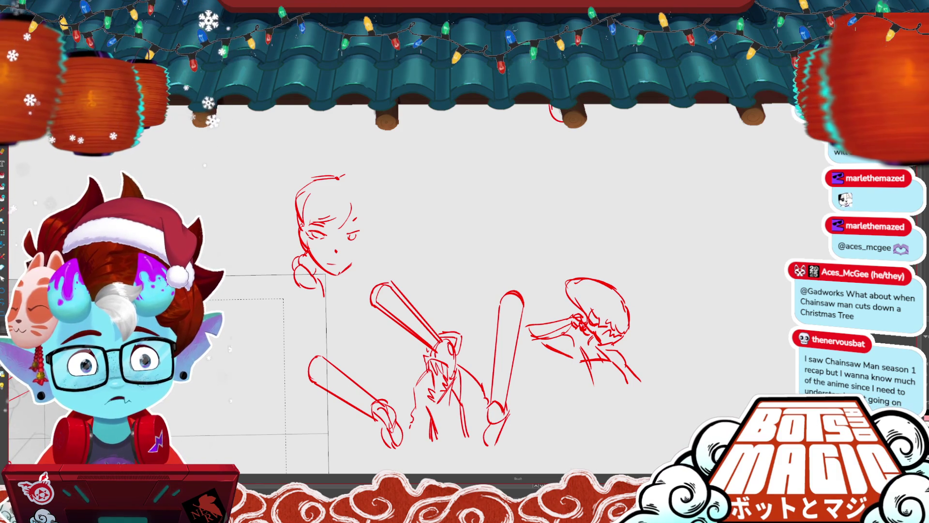
- Add a V-shaped stroke and zigzag teeth to the head sketch at the top
mouse_move(560, 137)
left_mouse_down()
mouse_move(576, 127)
mouse_move(561, 121)
left_mouse_up()
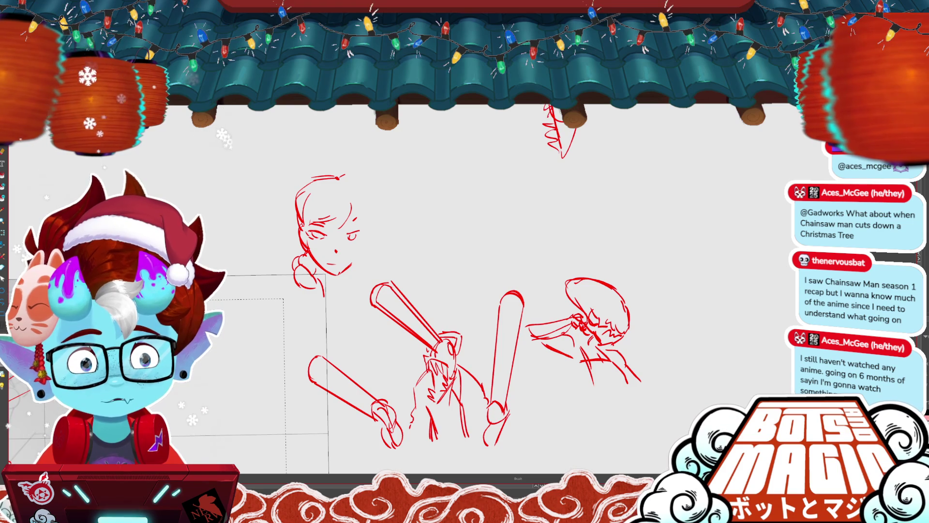
left_click_drag(571, 129, 544, 152)
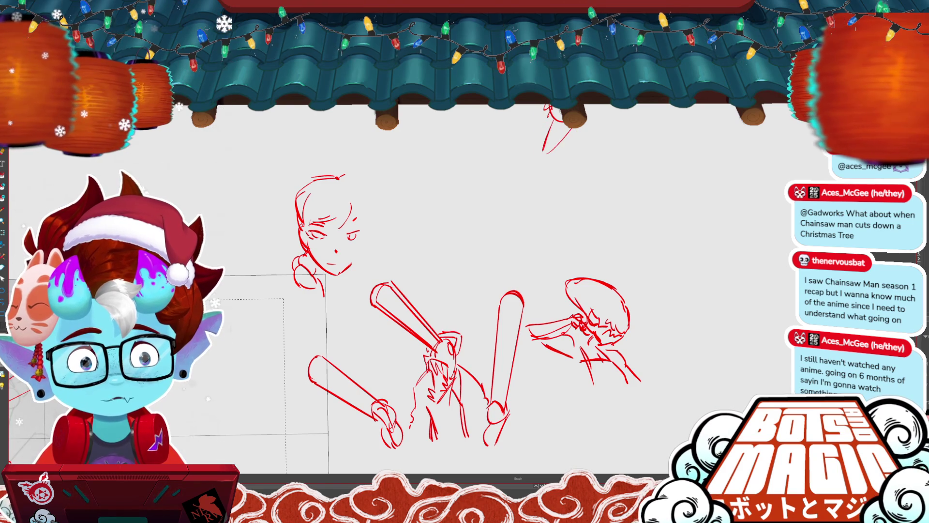
left_click_drag(465, 242, 422, 307)
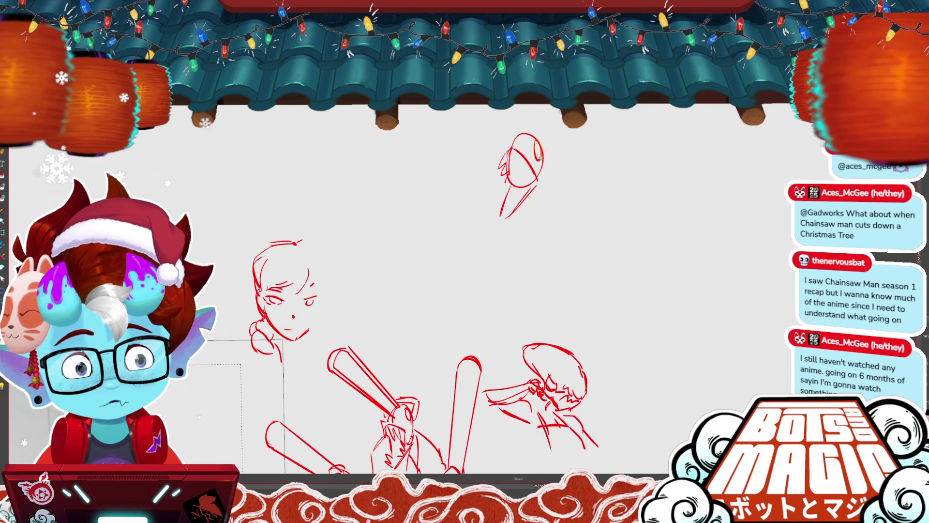
left_click(538, 154)
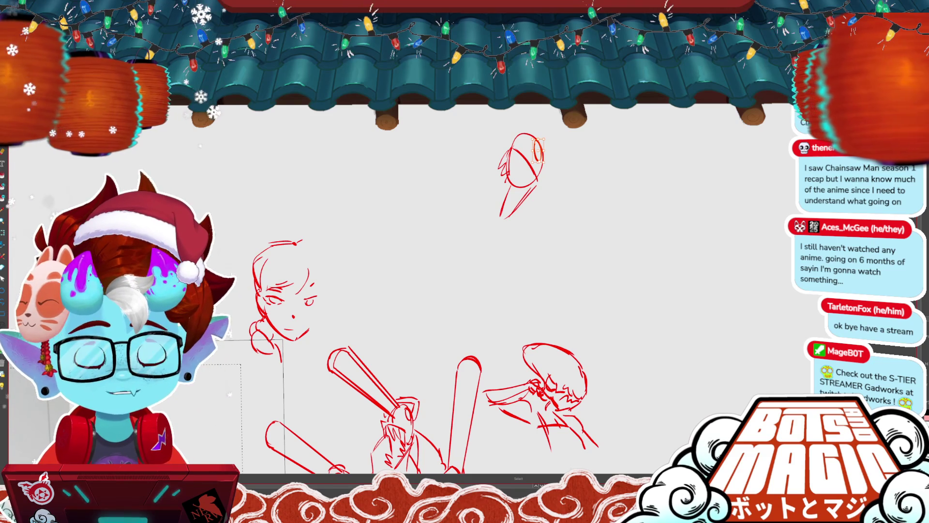
left_click(521, 203)
left_click(536, 222)
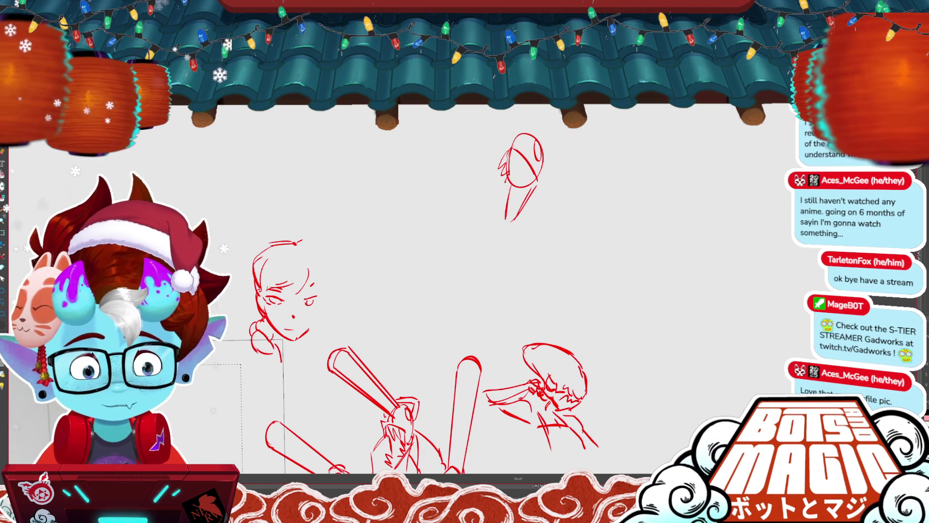
mouse_move(506, 188)
left_mouse_down()
mouse_move(503, 220)
mouse_move(513, 218)
left_mouse_up()
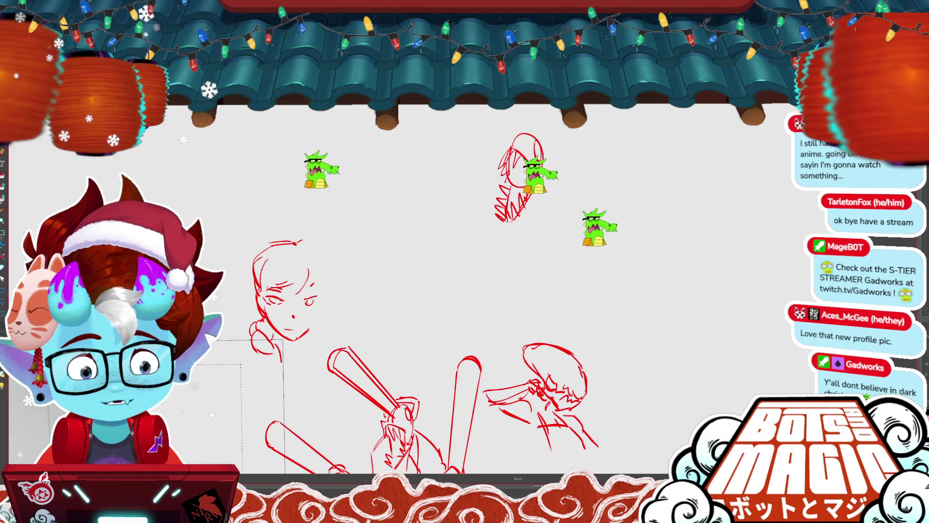
- Delete the selected lower tooth strokes and undo the extra strokes, removing the toothy head
left_click_drag(493, 184, 520, 218)
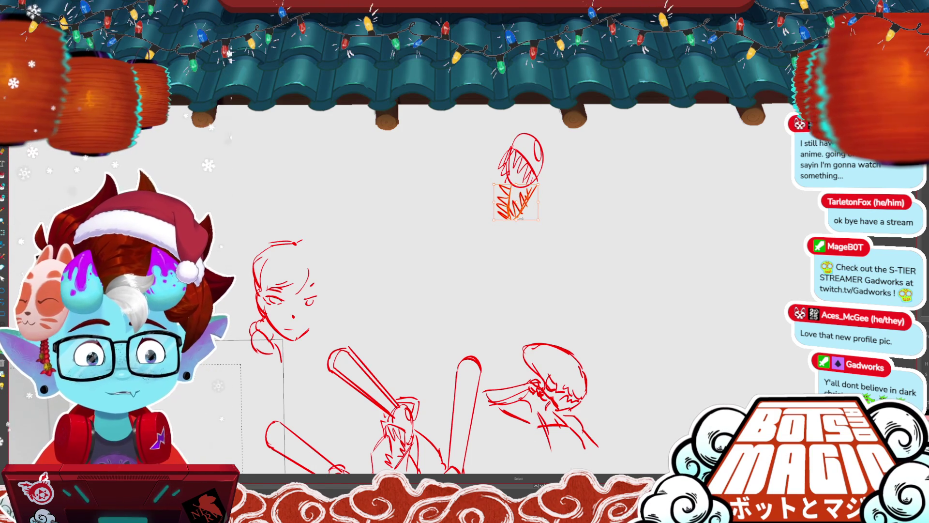
left_click_drag(520, 218, 481, 237)
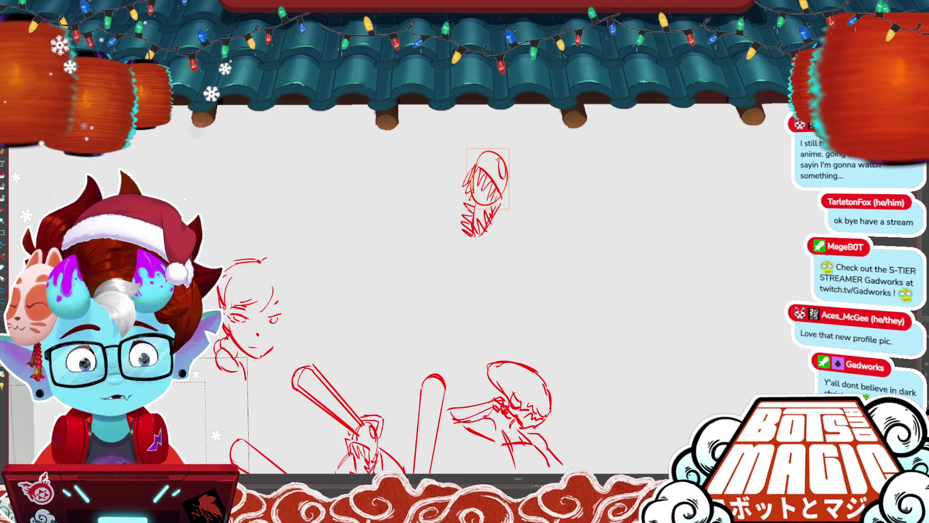
key("Delete")
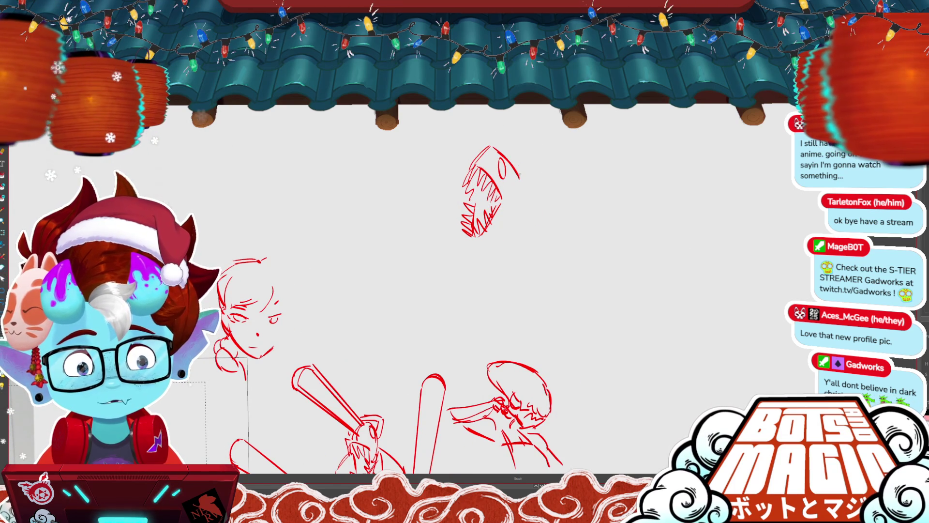
left_click_drag(505, 158, 529, 155)
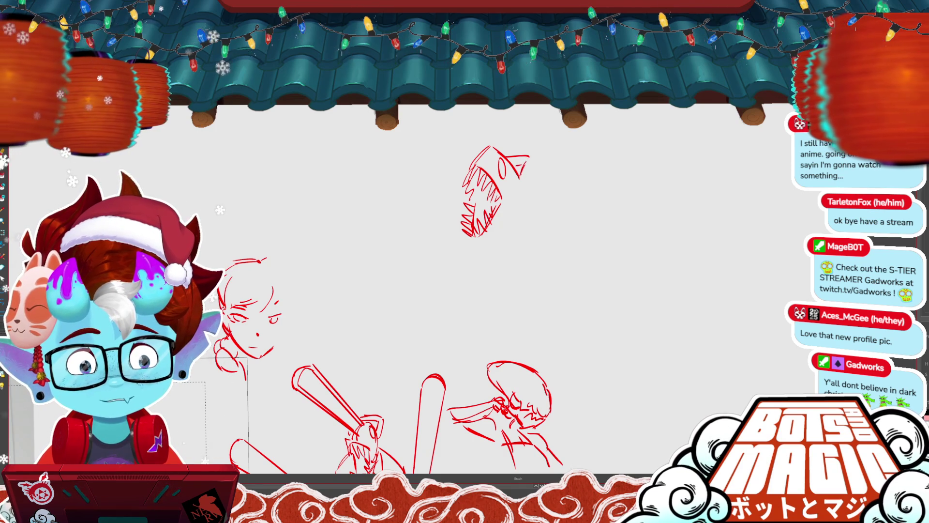
key("ctrl+z")
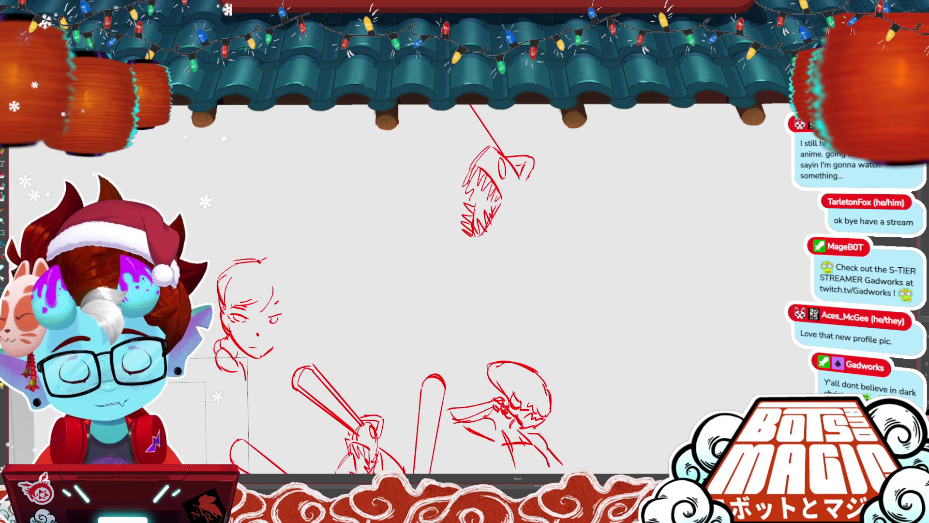
scroll(448, 233, "down", 2)
key("ctrl+z")
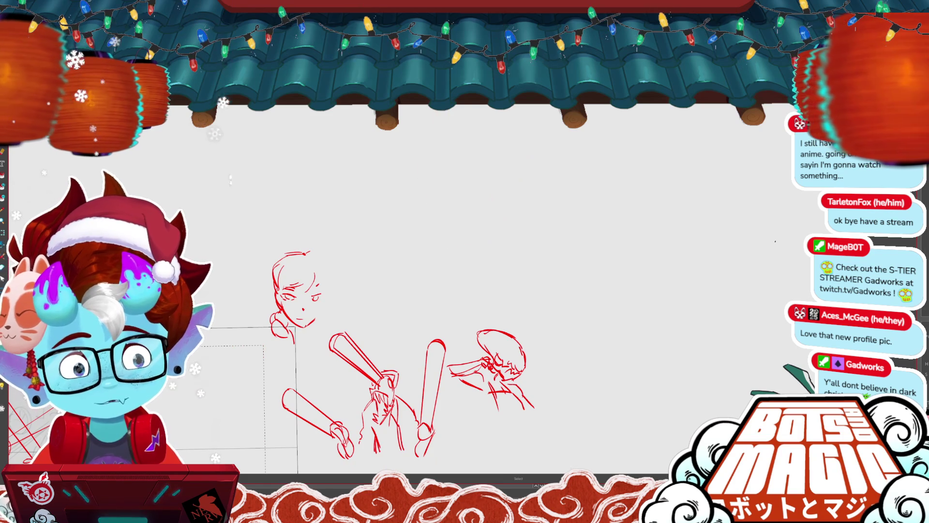
- Encircle the fighter sketches and move them down, enlarging them slightly
scroll(232, 428, "up", 1)
scroll(232, 428, "up", 1)
scroll(232, 428, "up", 1)
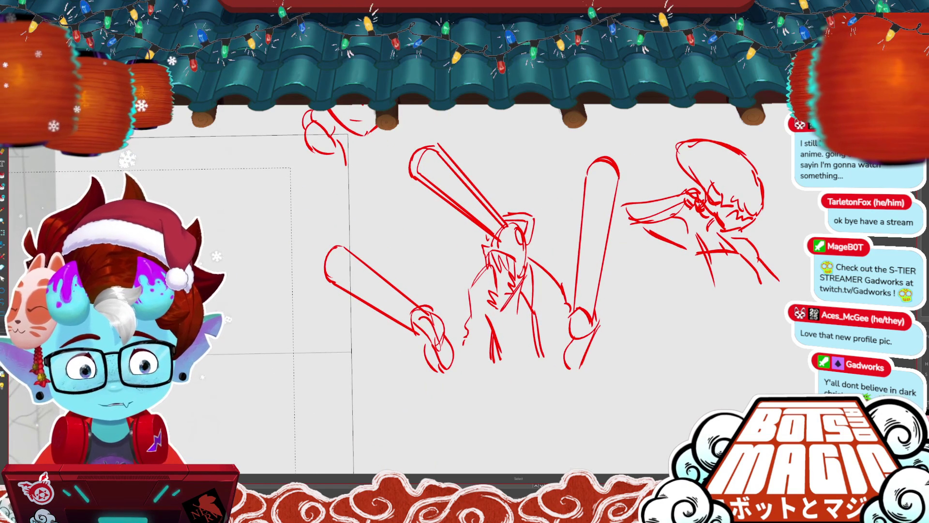
left_click_drag(612, 321, 548, 384)
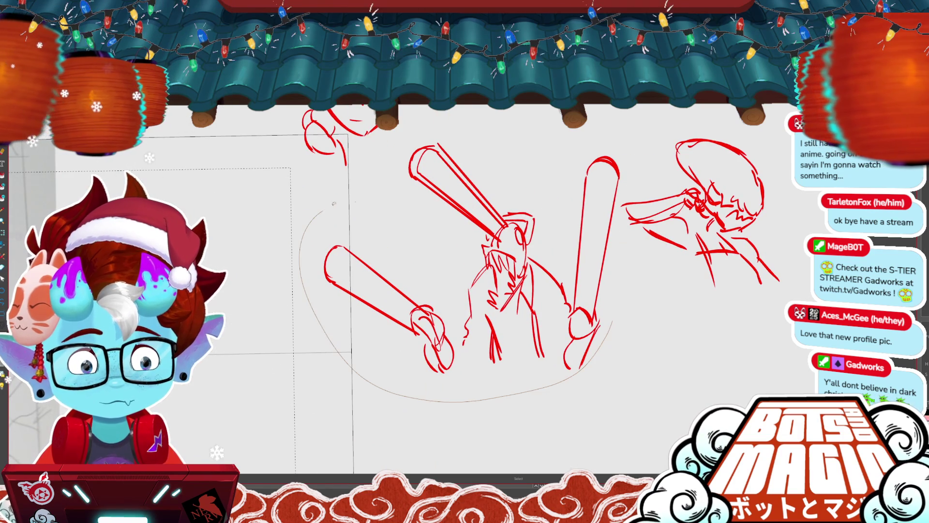
left_click_drag(526, 306, 575, 166)
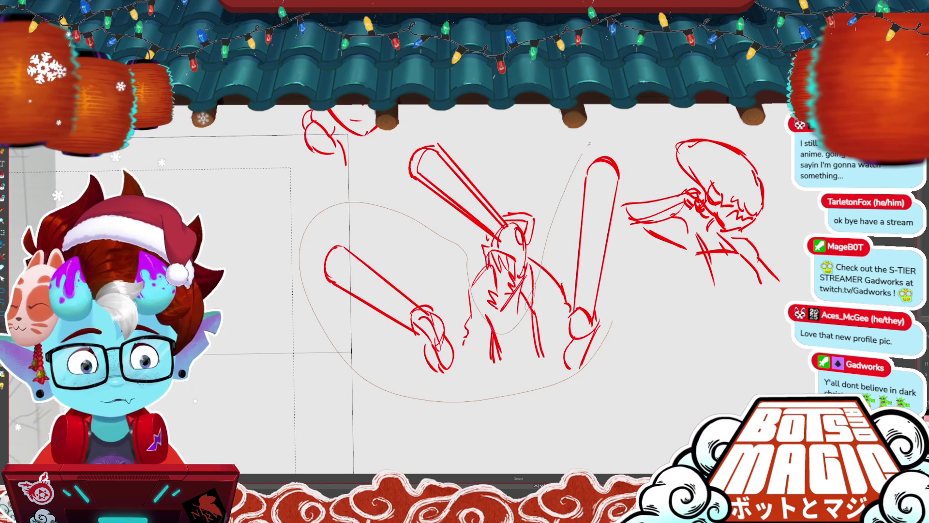
left_click_drag(619, 253, 589, 328)
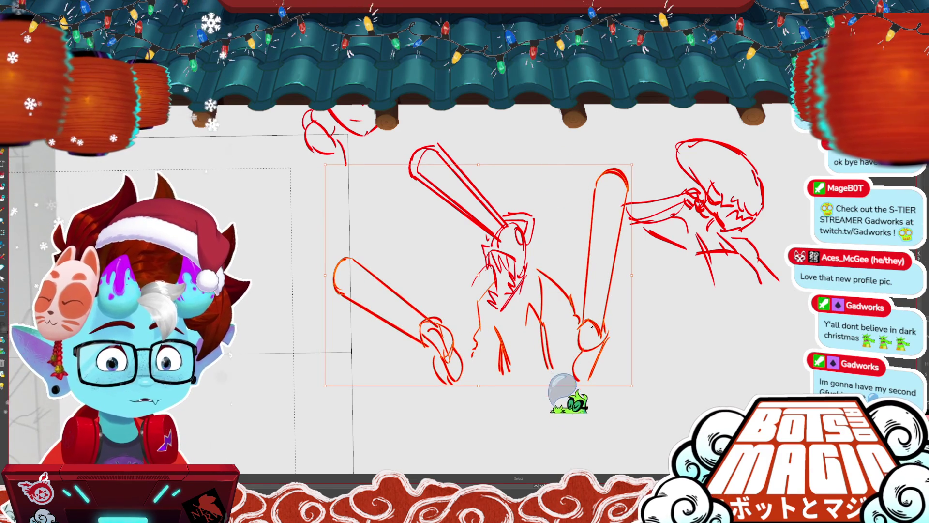
key("Return")
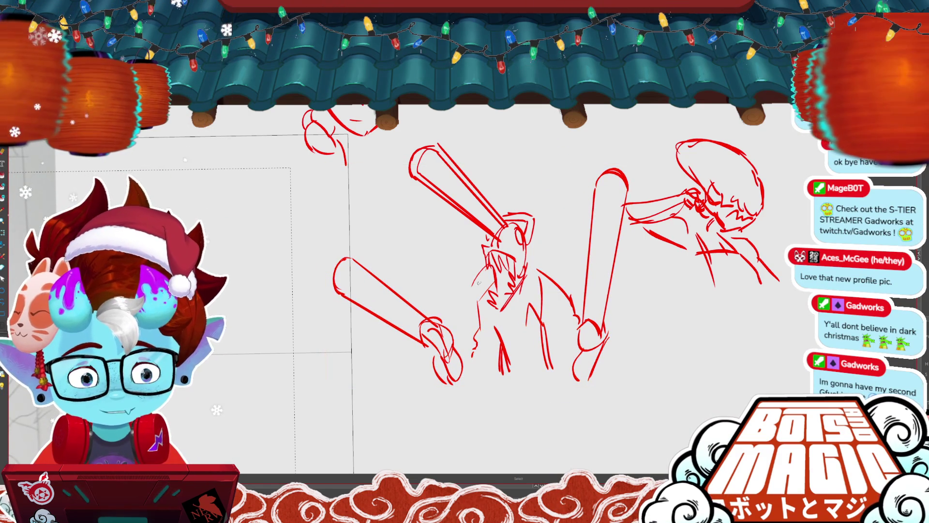
- Remove the long vertical bat strokes and shift the right fighter's head leftward
key("b")
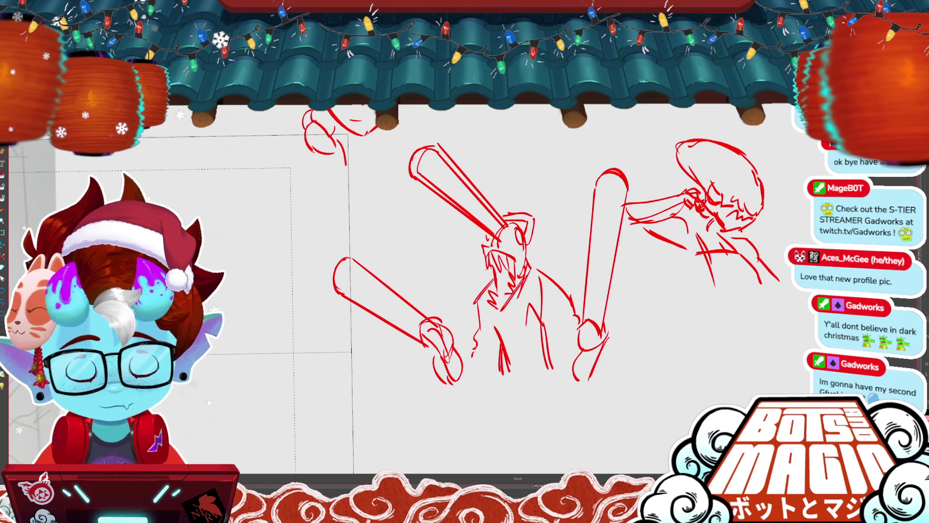
key("ctrl+minus")
key("ctrl+z")
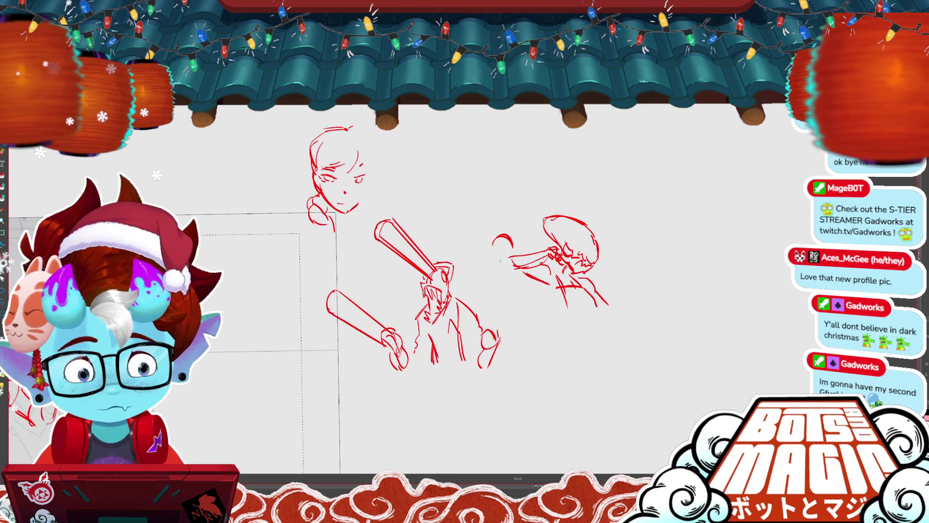
key("ctrl+z")
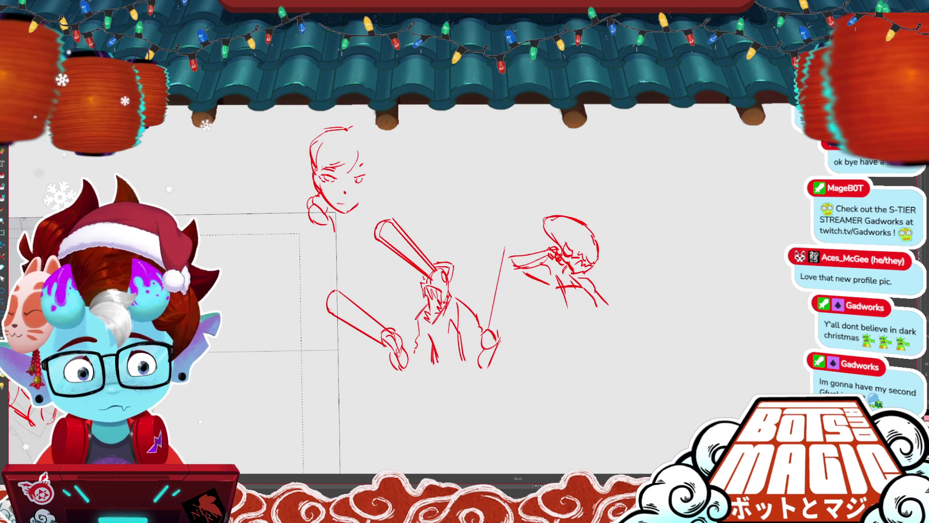
key("ctrl+shift+z")
left_click_drag(569, 252, 499, 261)
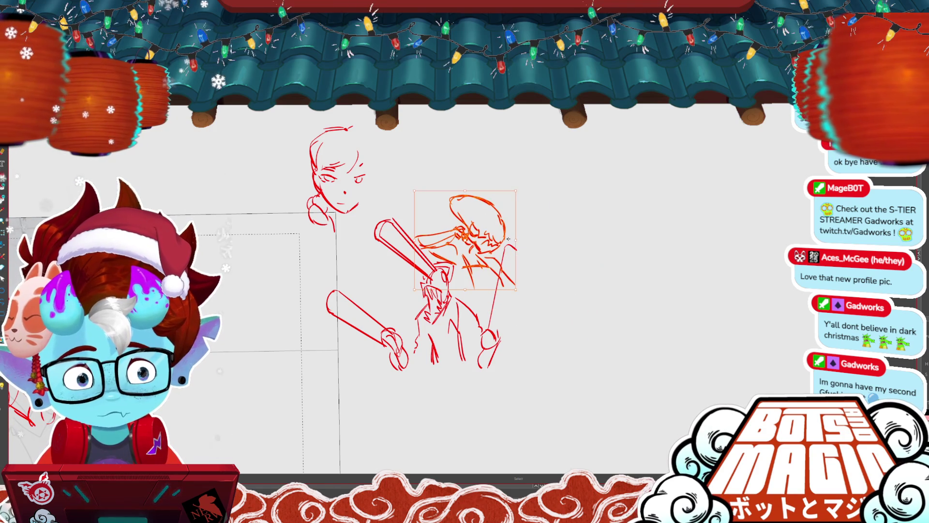
- Move, enlarge and slightly tilt the girl's face behind the fighters
left_click(356, 175)
left_click_drag(357, 176, 416, 157)
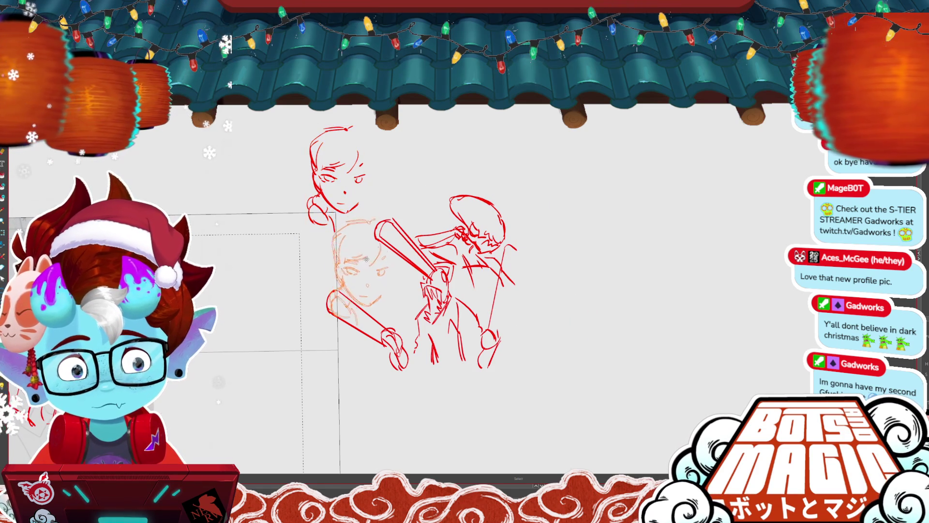
key("Return")
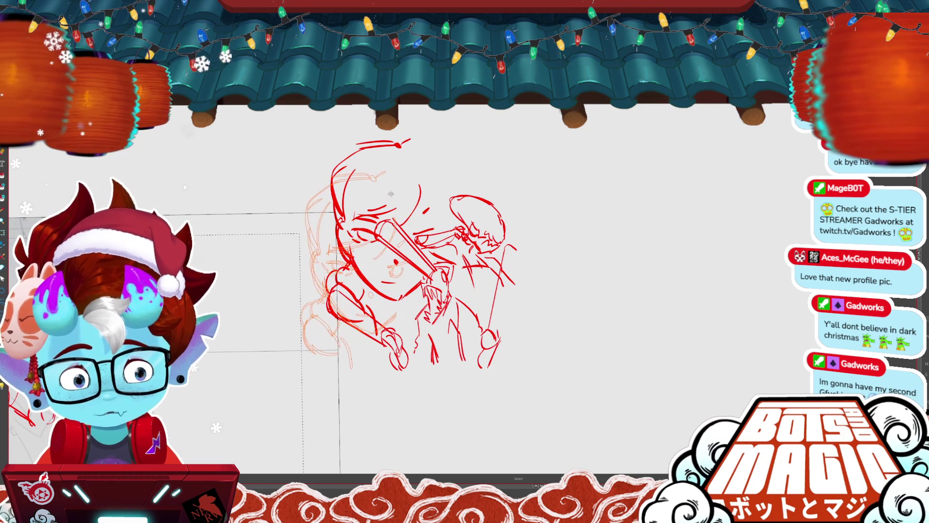
left_click(414, 184)
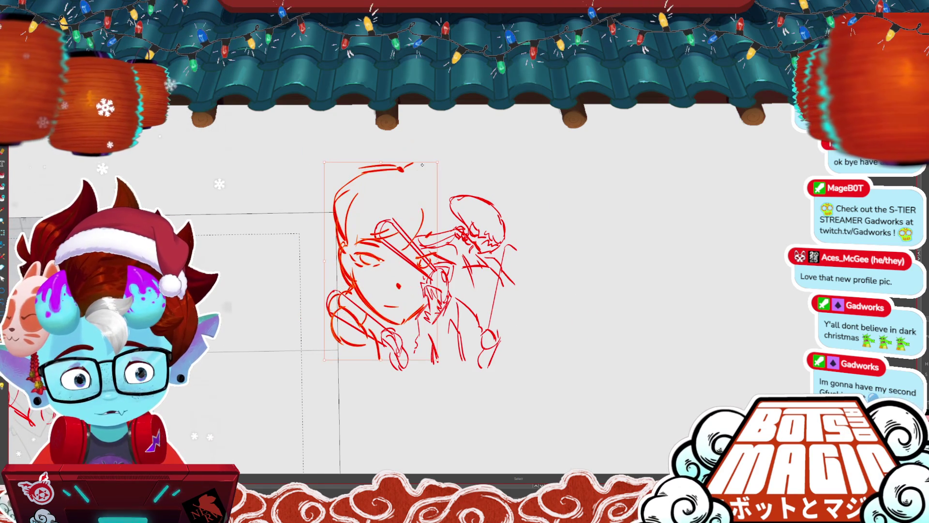
left_click_drag(449, 154, 439, 144)
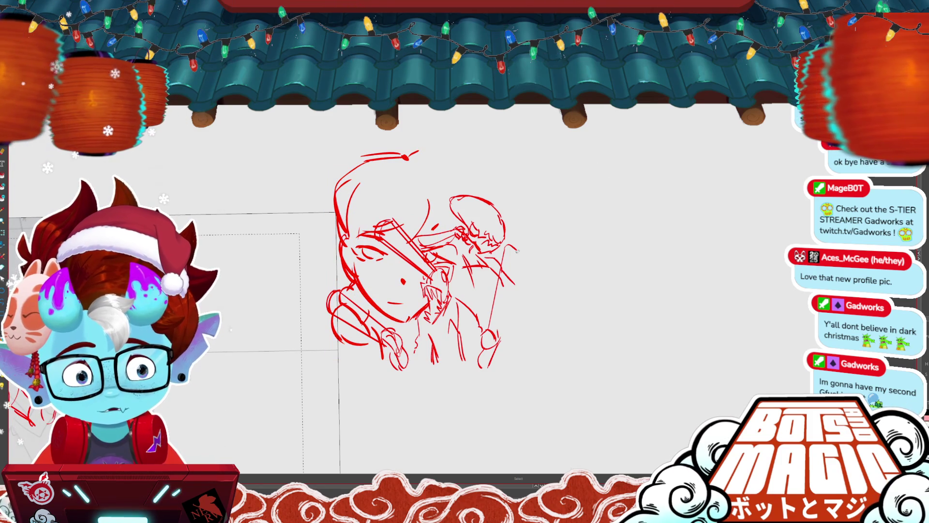
key("Return")
- Redraw a bat outline at the figure's right and select the left arm stroke
left_click_drag(506, 247, 500, 339)
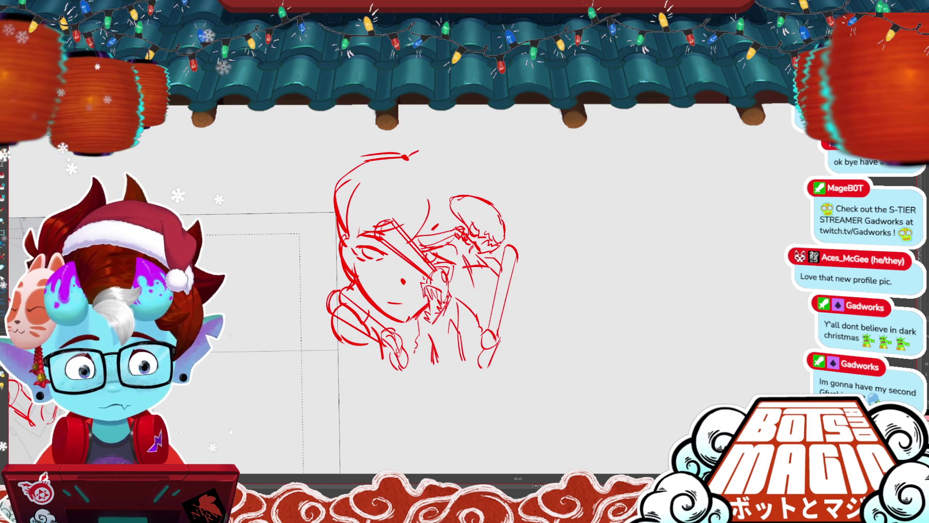
key("m")
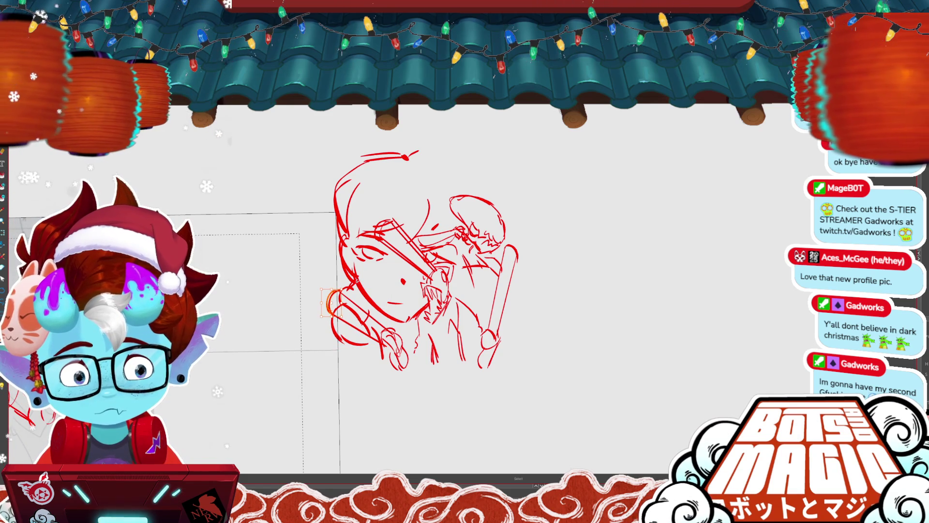
left_click(362, 299)
key("x")
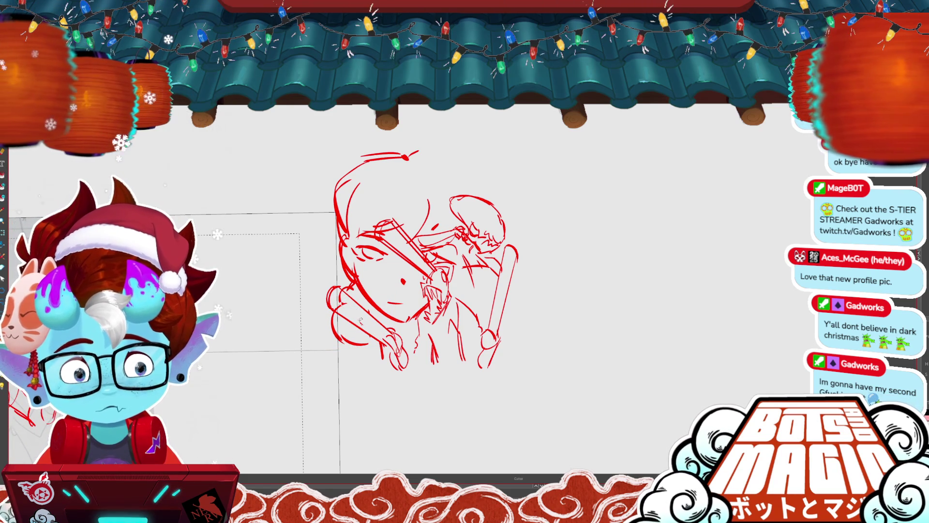
key("v")
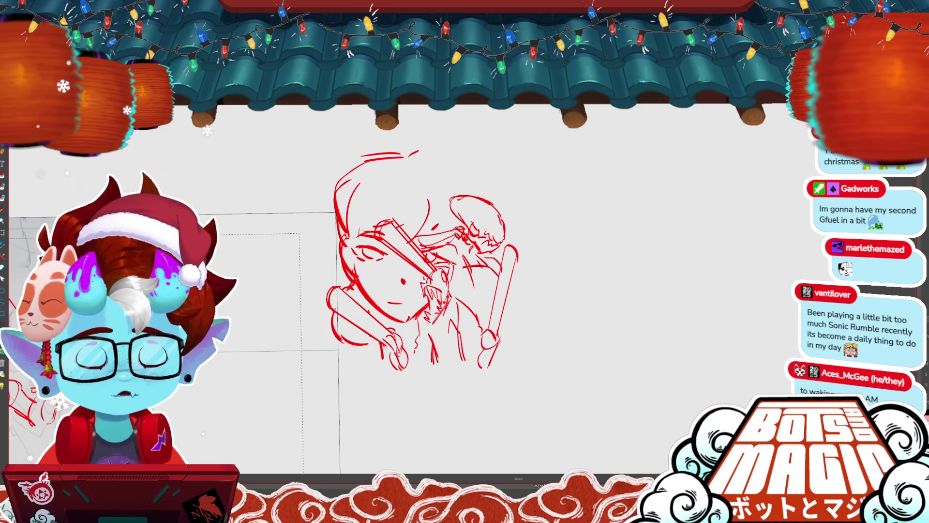
- Delete the stray stroke near the top and draw a small circle above the face sketch
scroll(644, 300, "up", 2)
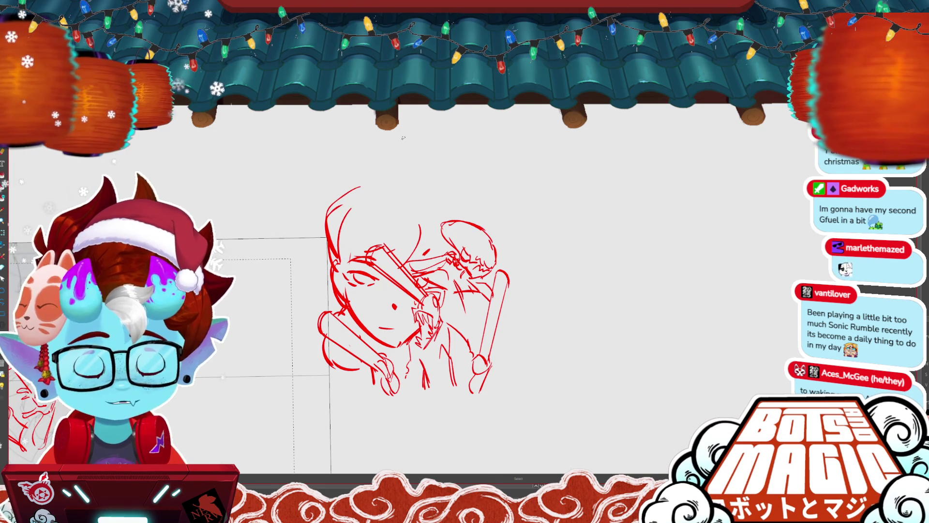
key("ctrl+plus")
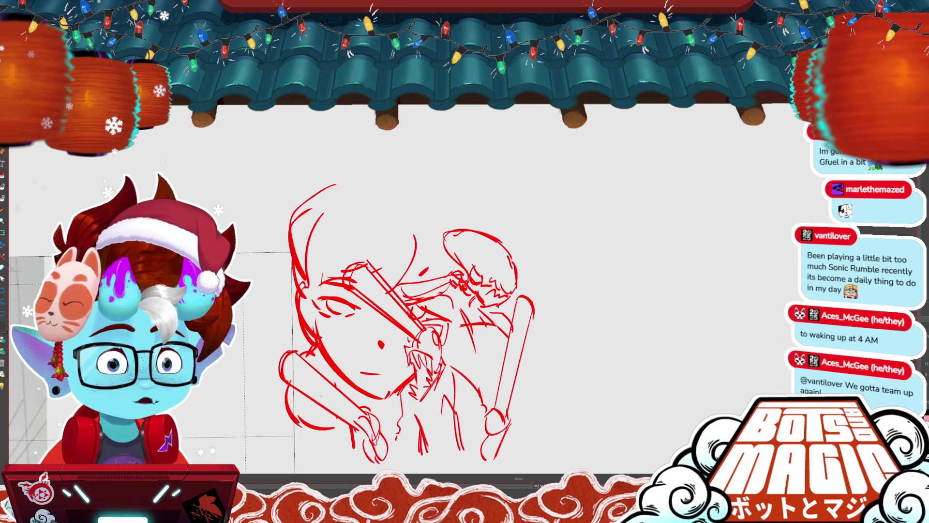
left_click_drag(404, 255, 431, 252)
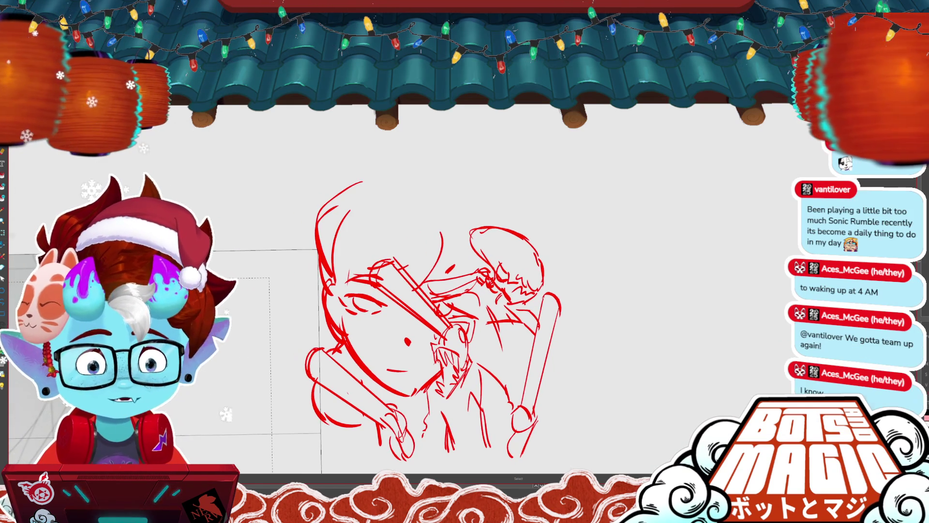
key("Delete")
key("b")
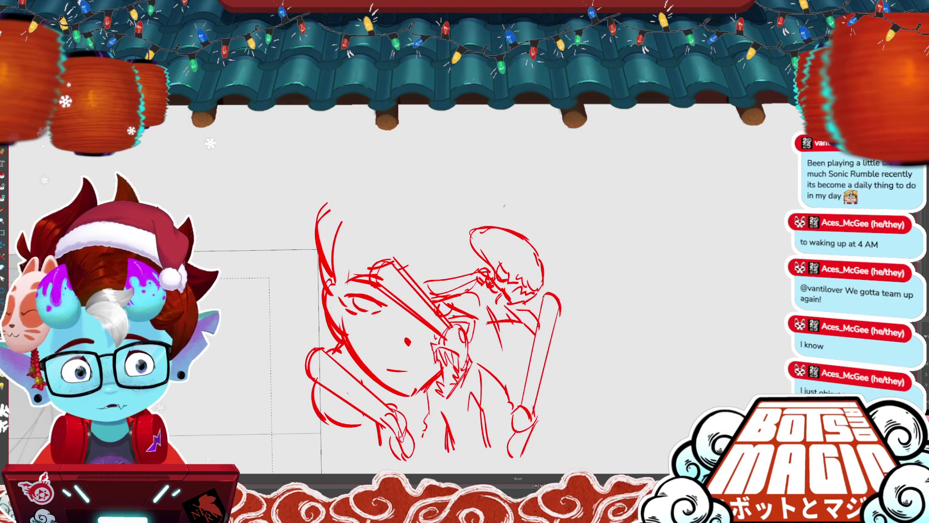
left_click_drag(462, 164, 460, 163)
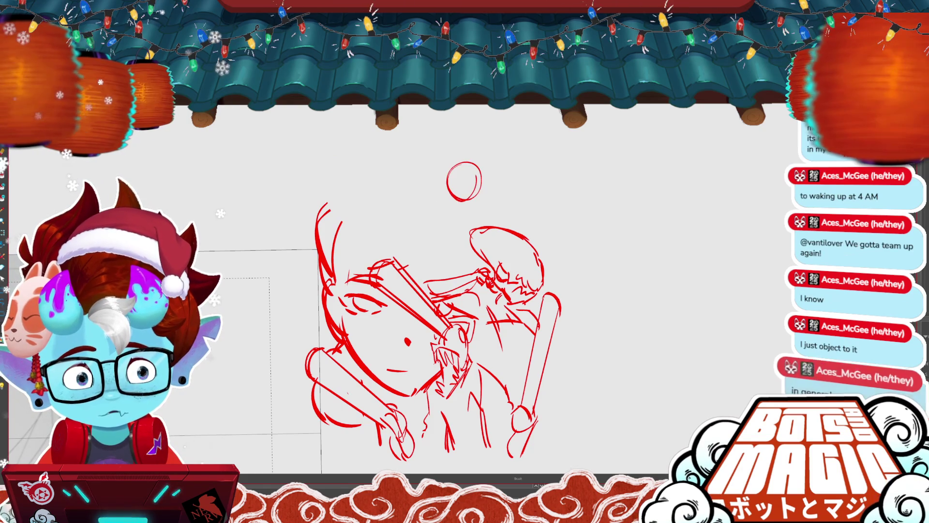
- Transform the small circle above the fighters, narrowing and reshaping it into a tiny head
left_click_drag(599, 303, 604, 256)
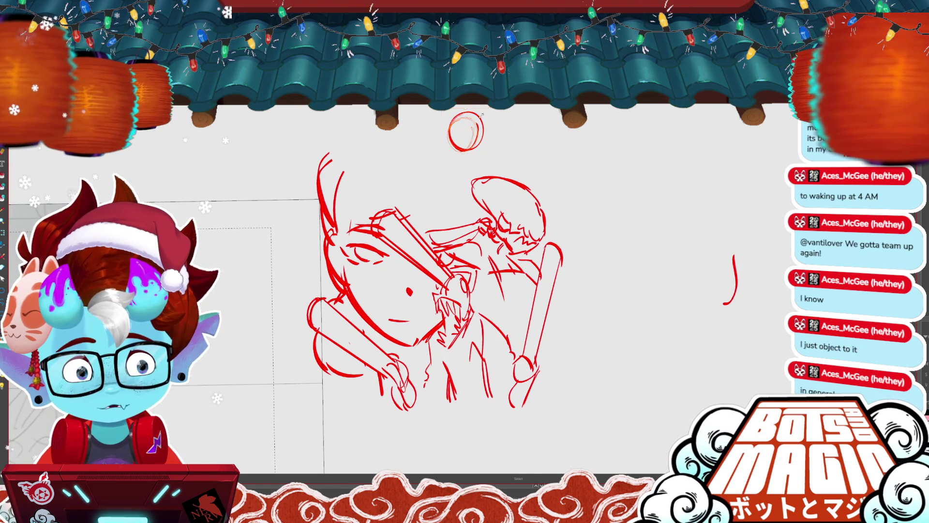
key("ctrl+t")
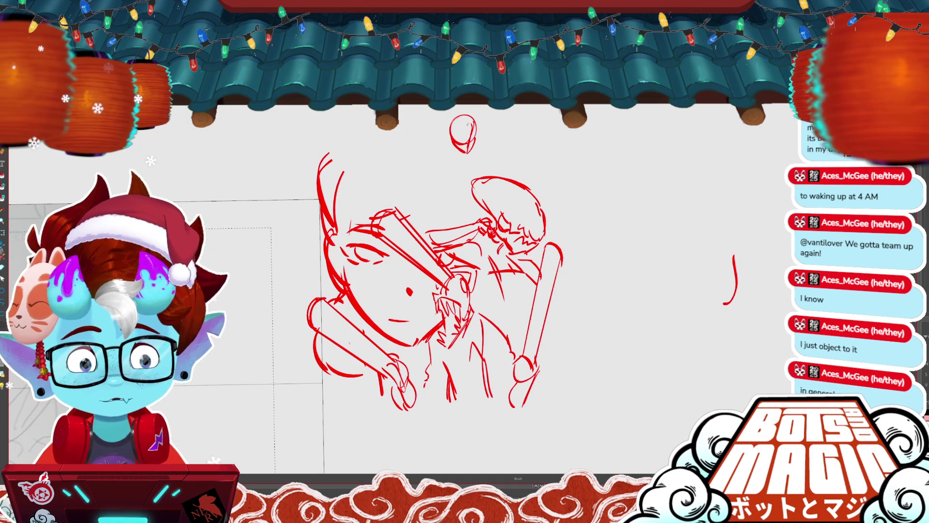
left_click(467, 124)
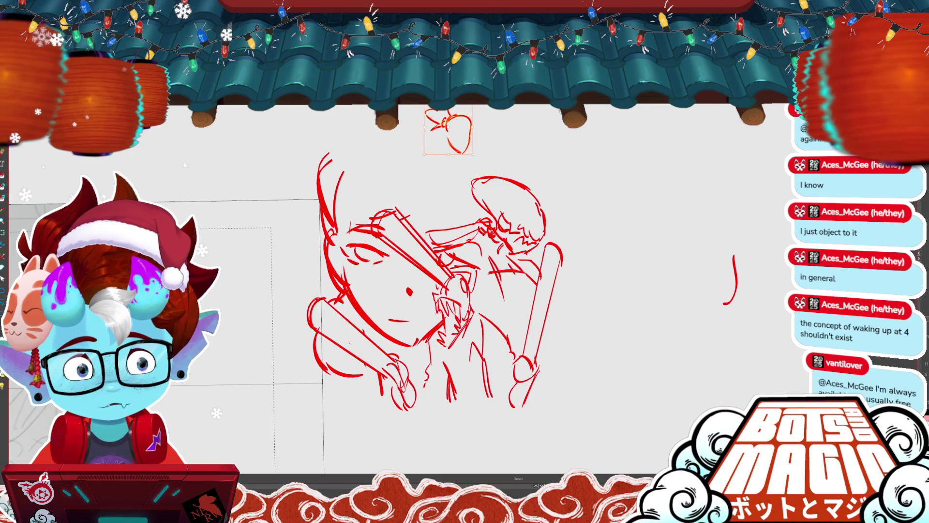
key("ctrl+t")
key("Return")
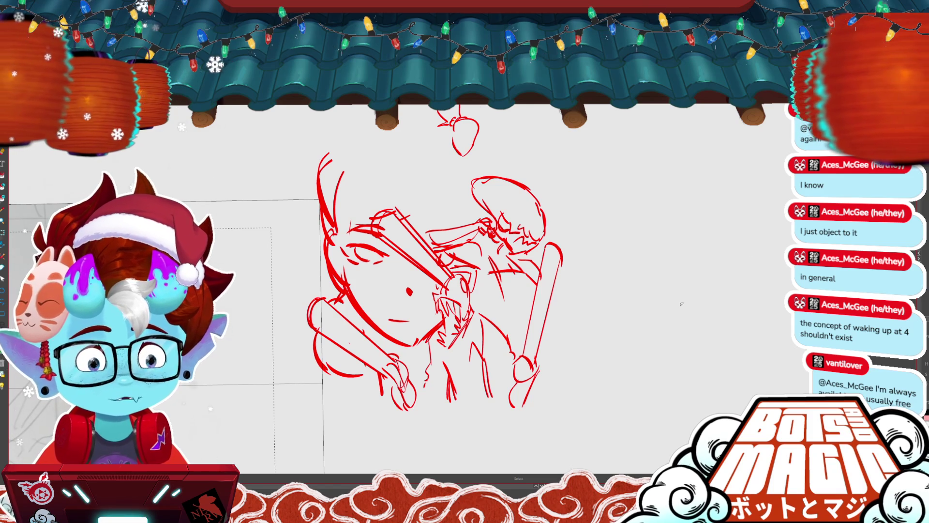
left_click_drag(478, 107, 427, 158)
left_click_drag(481, 130, 472, 122)
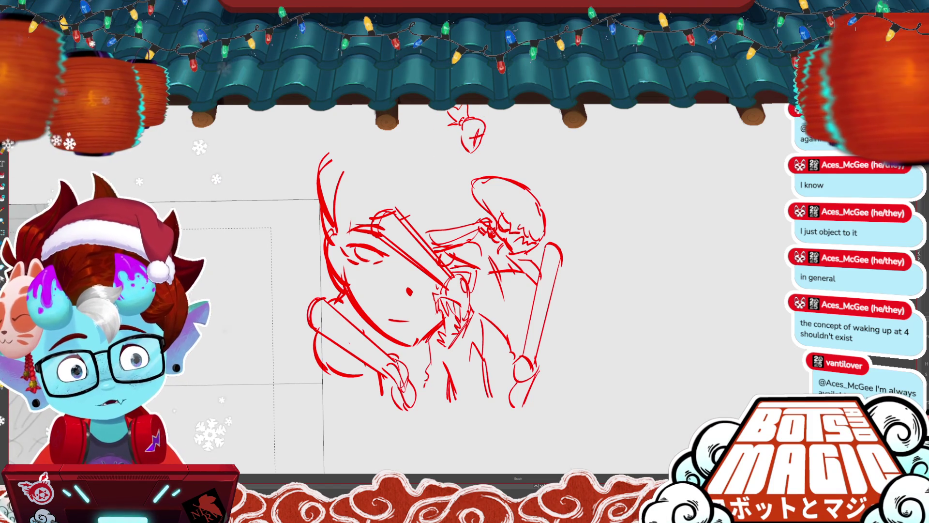
scroll(387, 290, "up", 2)
scroll(387, 315, "up", 2)
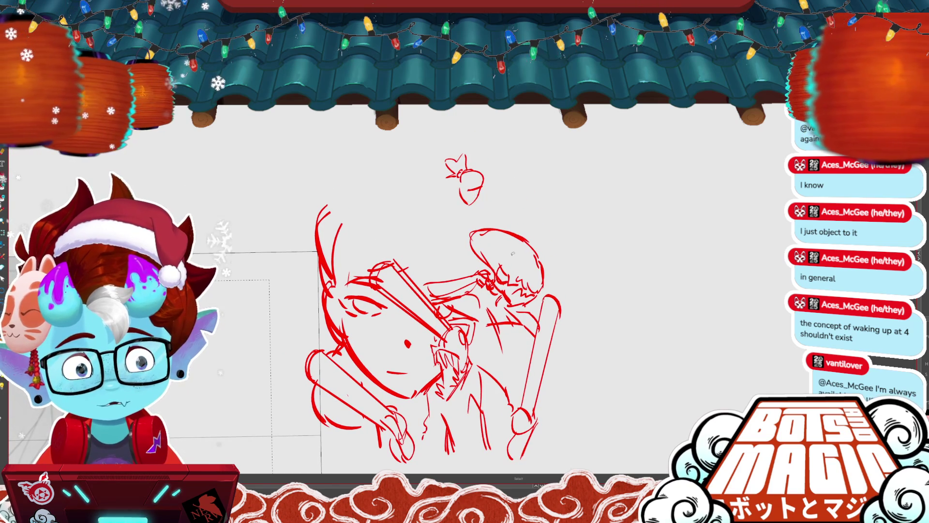
left_click_drag(641, 362, 508, 349)
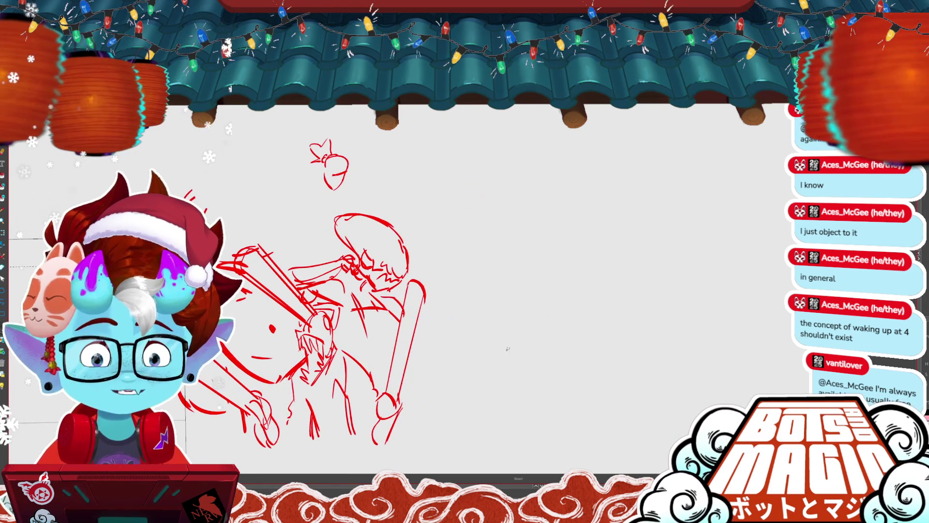
- Draw a tall rectangular frame right of the sketch, with marks along its top
left_click_drag(484, 220, 486, 107)
left_click_drag(490, 240, 487, 105)
left_click_drag(594, 246, 595, 105)
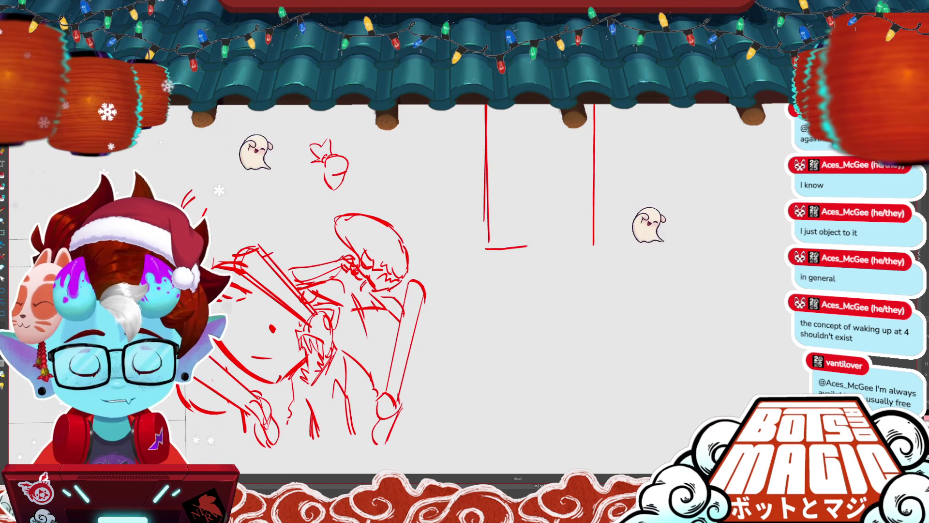
left_click_drag(486, 248, 595, 245)
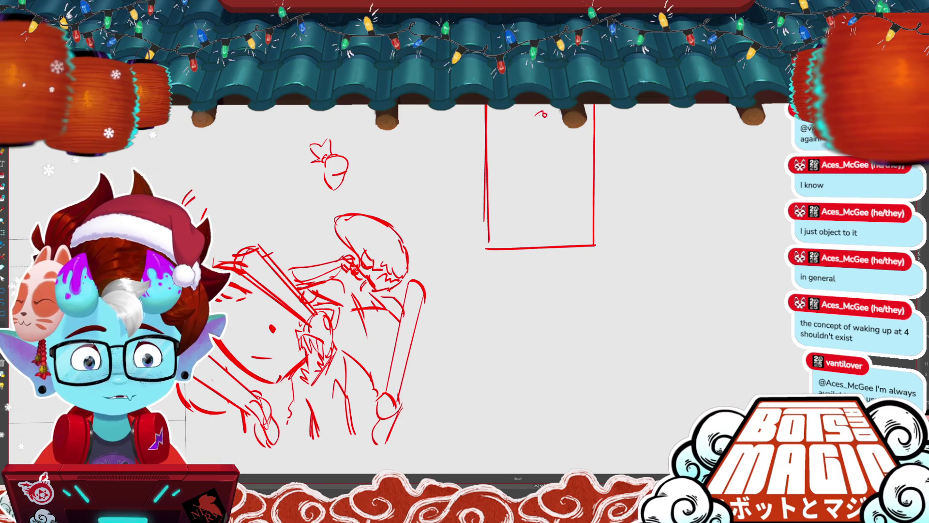
left_click_drag(554, 117, 561, 118)
left_click_drag(488, 121, 520, 119)
- Inside the frame, outline the large face with hair strokes, a jaw line and small circles
left_click_drag(525, 205, 518, 184)
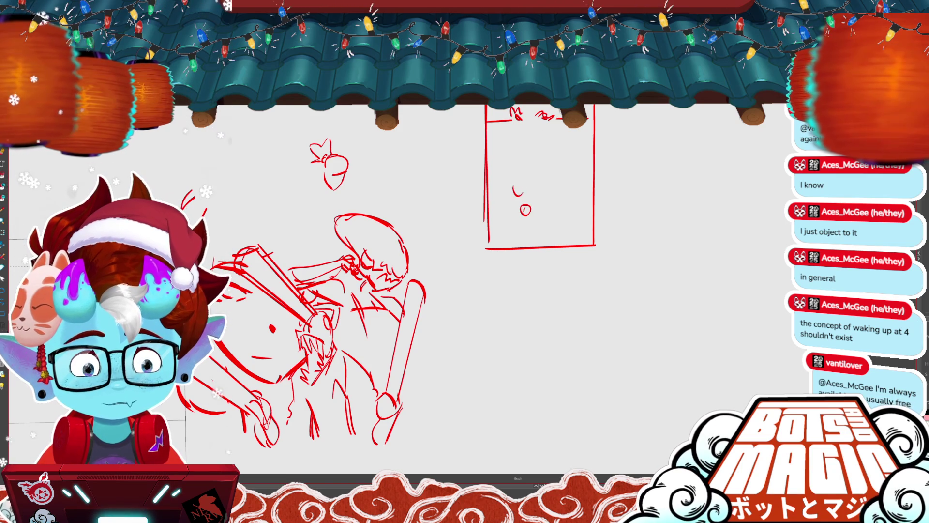
left_click_drag(508, 137, 503, 241)
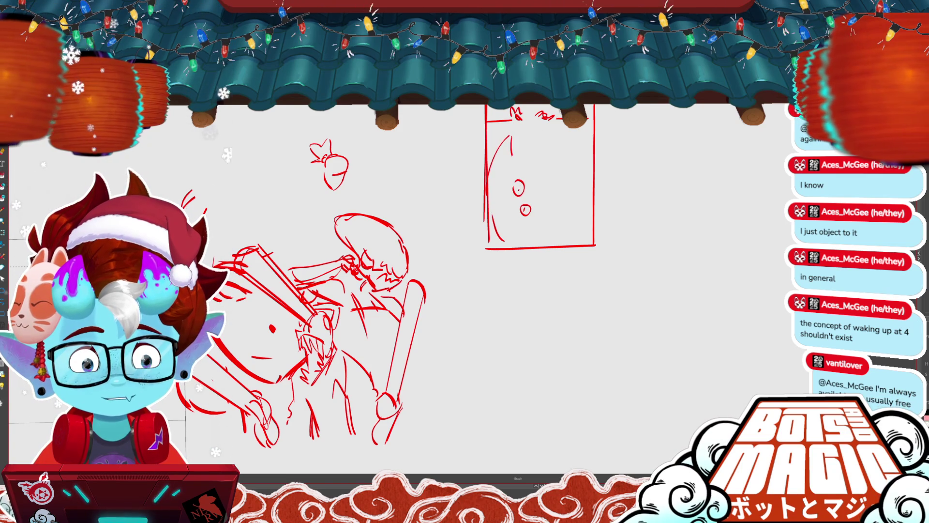
mouse_move(511, 145)
left_mouse_down()
mouse_move(523, 167)
mouse_move(549, 173)
left_mouse_up()
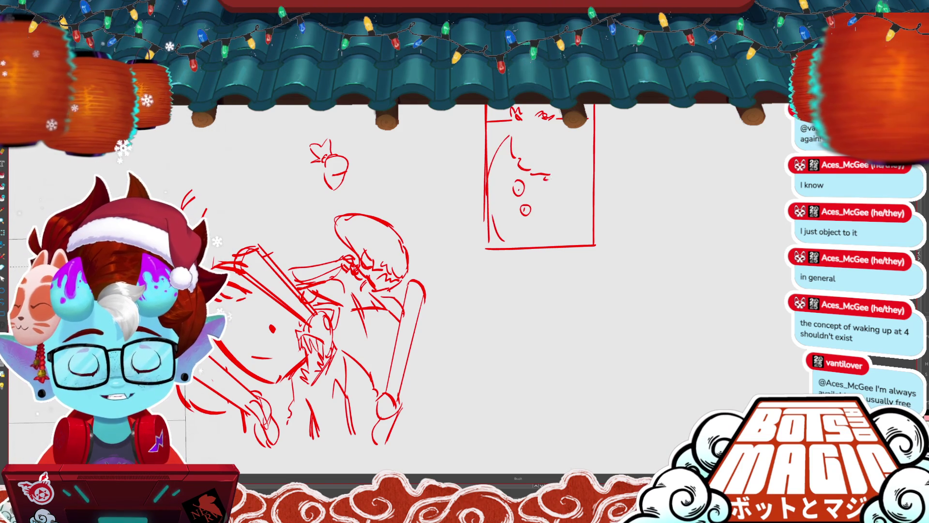
mouse_move(563, 137)
left_mouse_down()
mouse_move(546, 178)
mouse_move(583, 165)
left_mouse_up()
left_click_drag(534, 219, 533, 221)
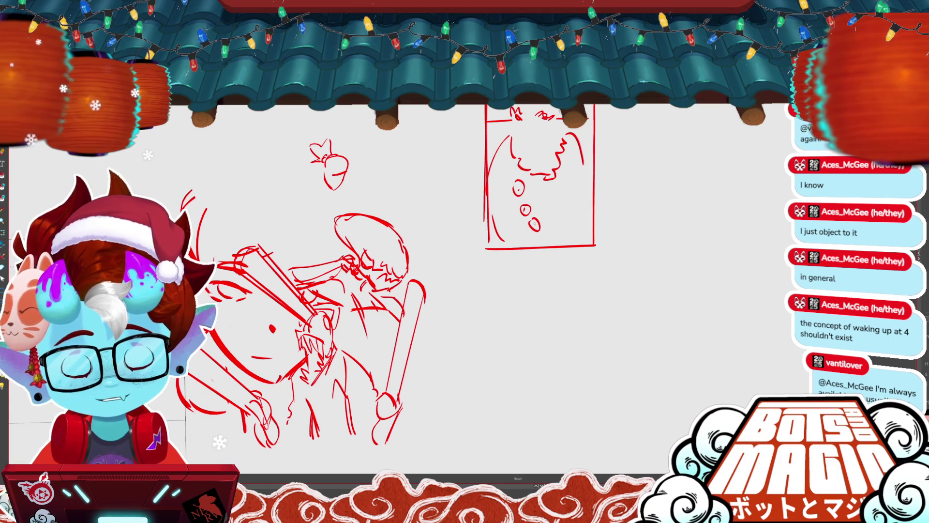
left_click_drag(582, 166, 587, 187)
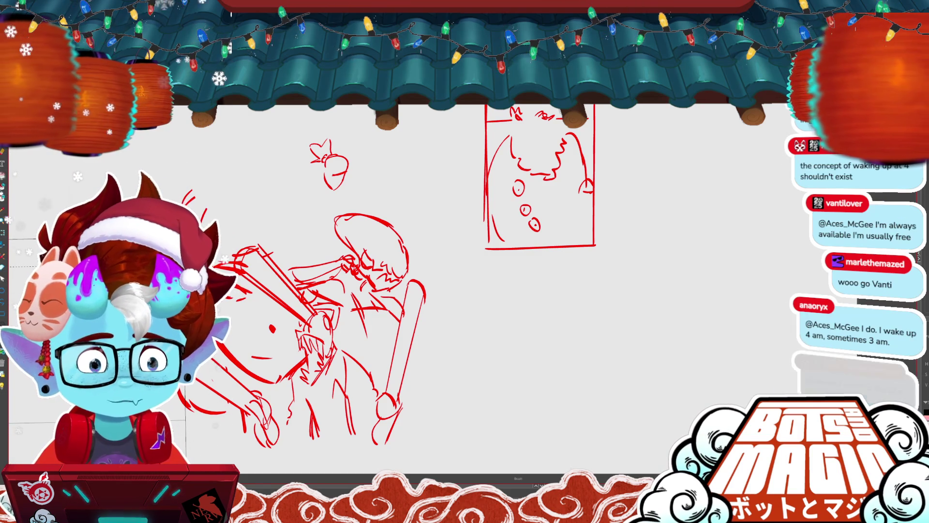
- Undo the right-edge frame stroke and two trial top-left strokes, then reframe the canvas
key("ctrl+z")
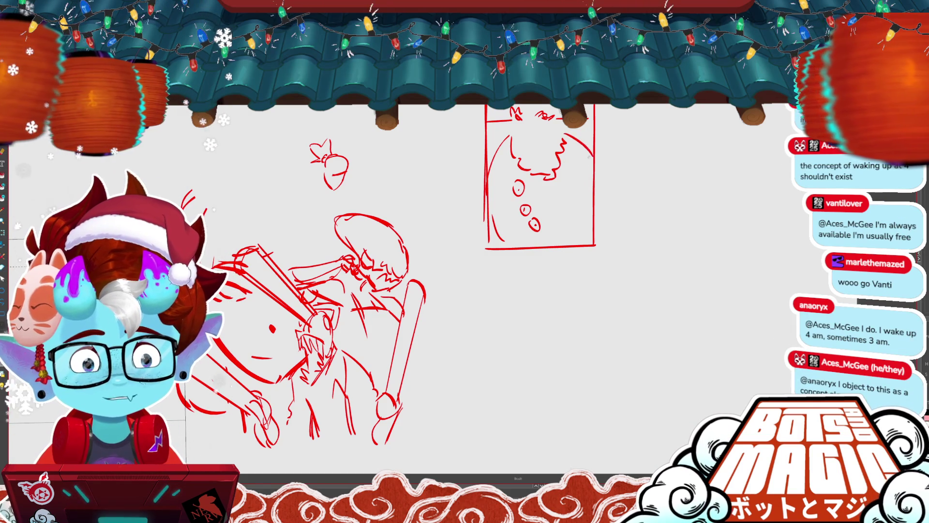
mouse_move(482, 143)
left_mouse_down()
mouse_move(517, 123)
mouse_move(529, 151)
left_mouse_up()
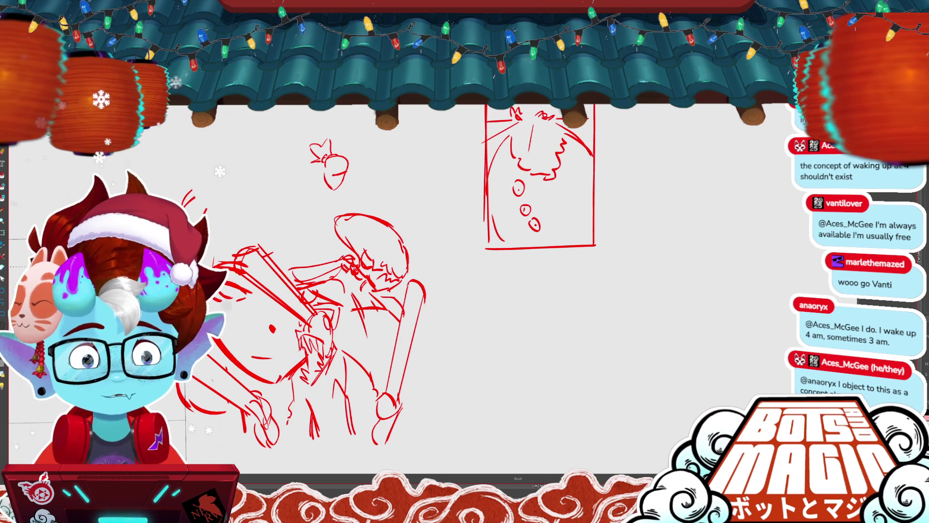
key("ctrl+z")
key("ctrl+z")
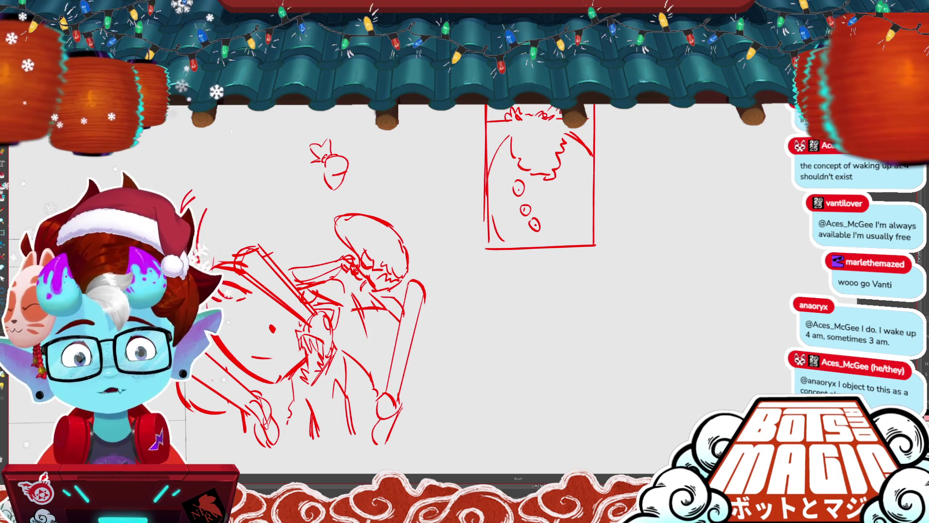
scroll(387, 314, "down", 3)
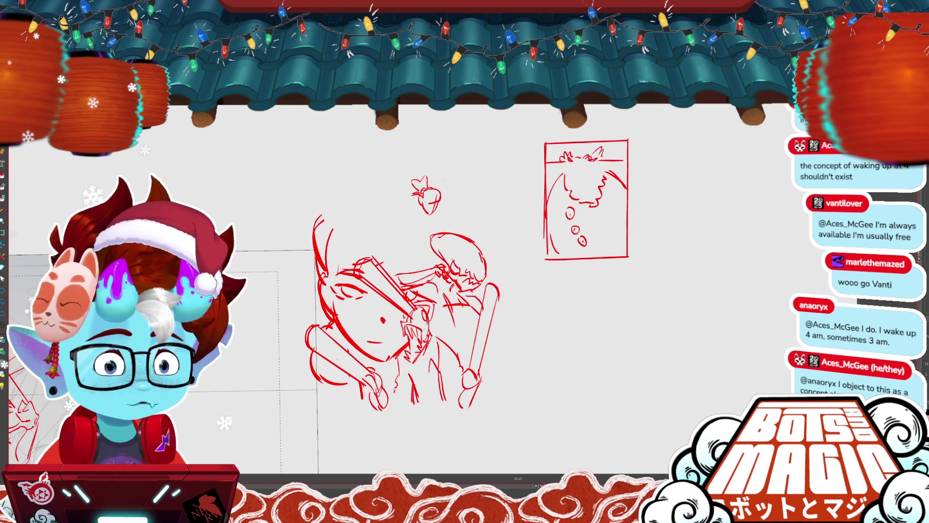
scroll(455, 294, "up", 1)
scroll(455, 294, "up", 1)
scroll(455, 294, "up", 1)
scroll(602, 302, "down", 1)
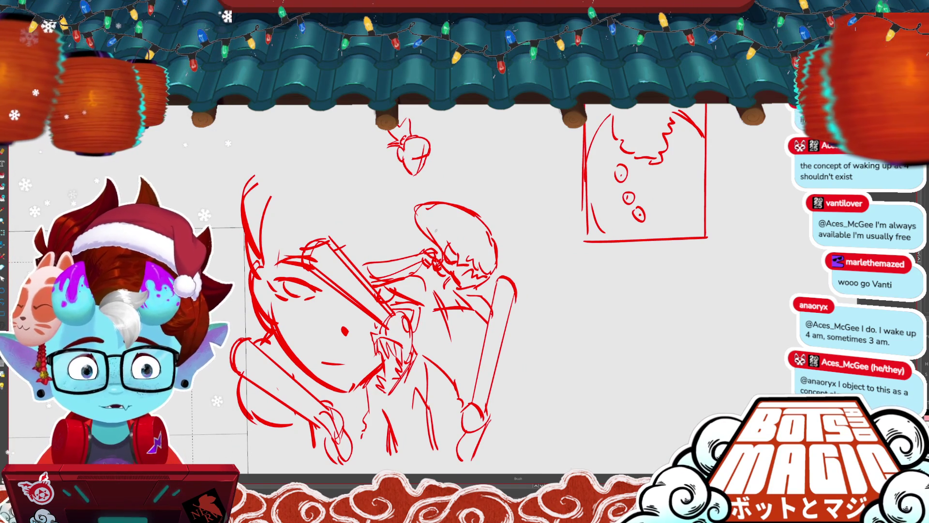
- Sketch diagonal lines and a right-pointing arrow, then delete the diagonal arrow
mouse_move(233, 279)
left_mouse_down()
mouse_move(261, 274)
mouse_move(375, 339)
left_mouse_up()
mouse_move(498, 242)
left_mouse_down()
mouse_move(570, 263)
mouse_move(552, 277)
left_mouse_up()
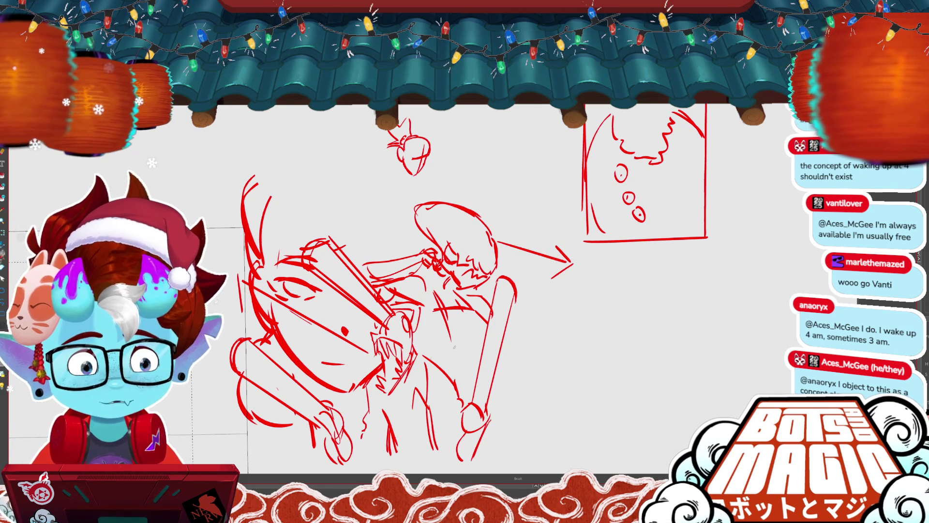
left_click_drag(465, 234, 569, 264)
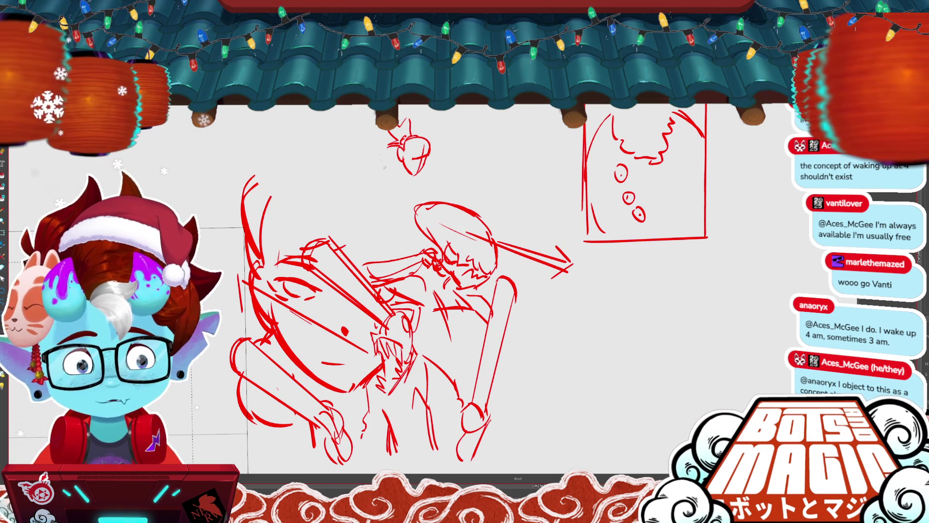
left_click_drag(477, 111, 355, 240)
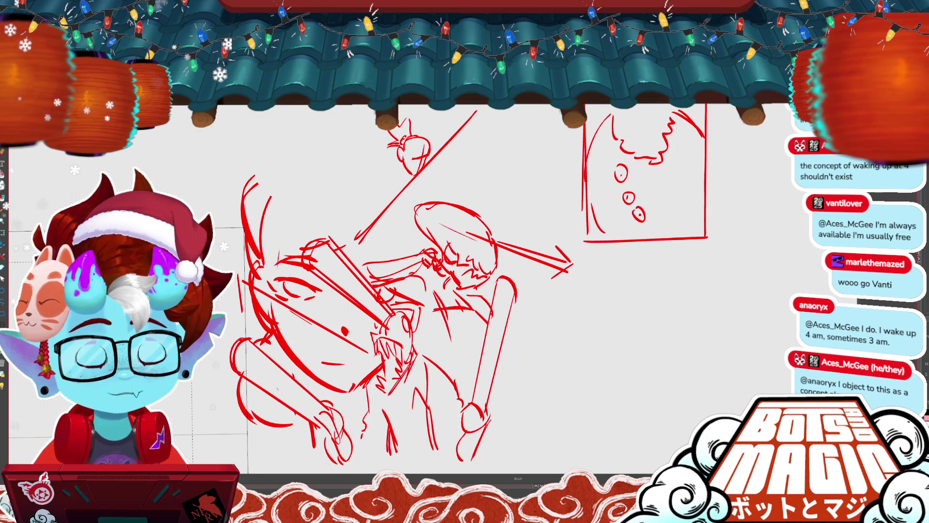
left_click_drag(360, 206, 387, 231)
key("o")
left_click(378, 216)
key("Delete")
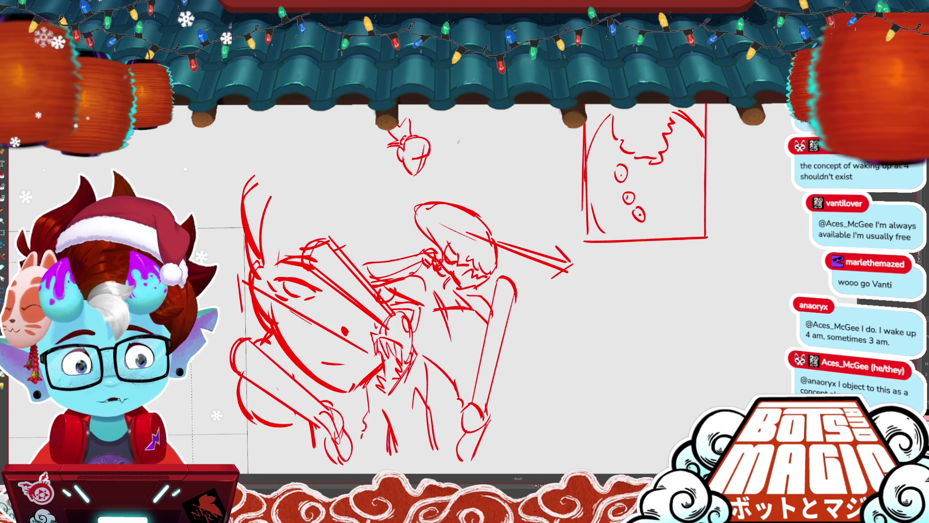
- Draw a long double-lined diagonal staff and cut away the loop at its top end
left_click_drag(358, 221, 471, 119)
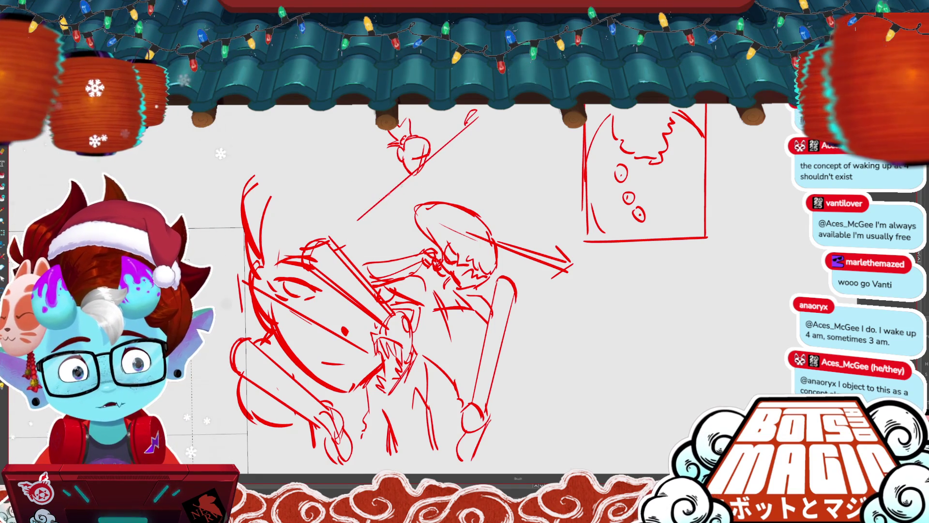
left_click_drag(357, 232, 432, 164)
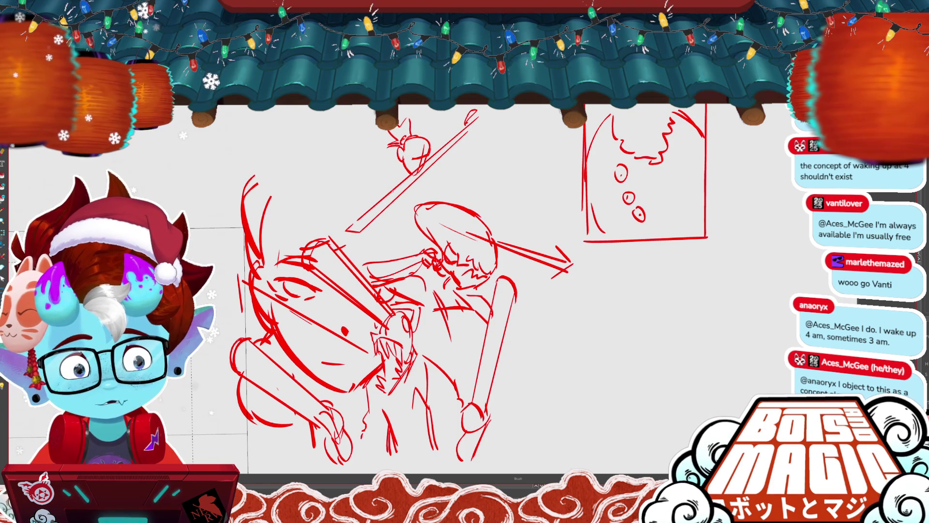
left_click_drag(390, 191, 387, 173)
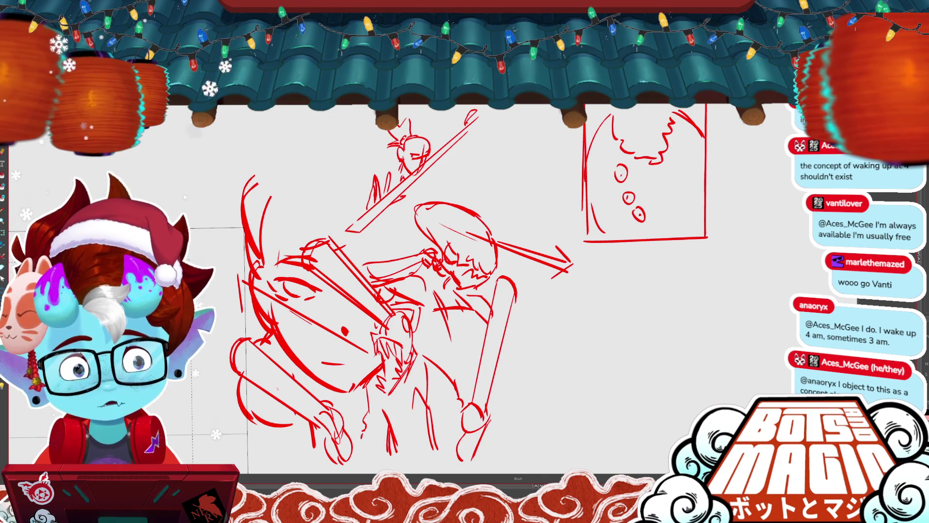
key("b")
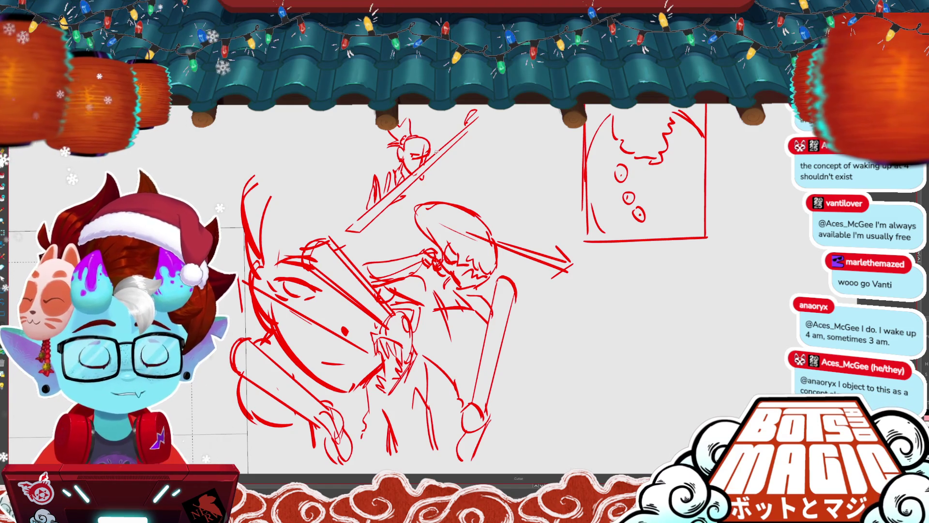
left_click(473, 115)
key("alt+s")
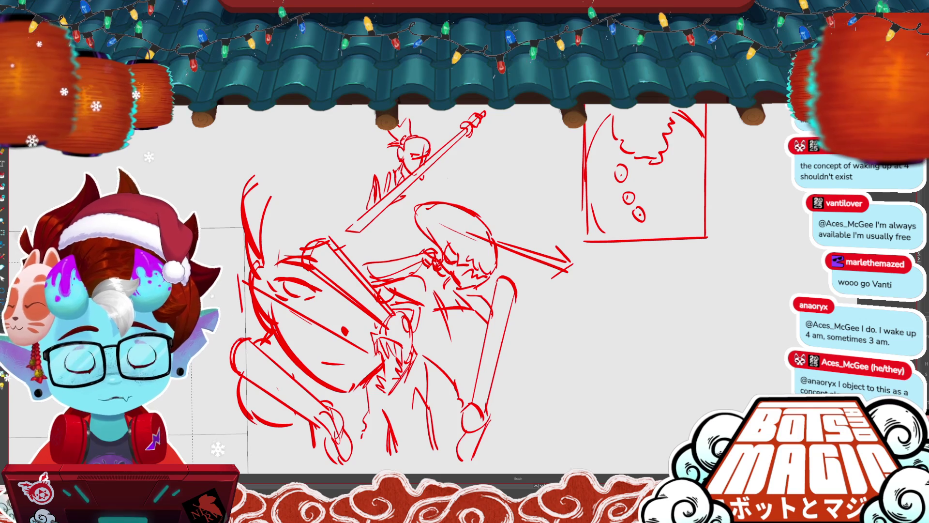
- Add small marks beside the top figure and stretch a small arc into a halo above the head
left_click_drag(459, 157, 461, 165)
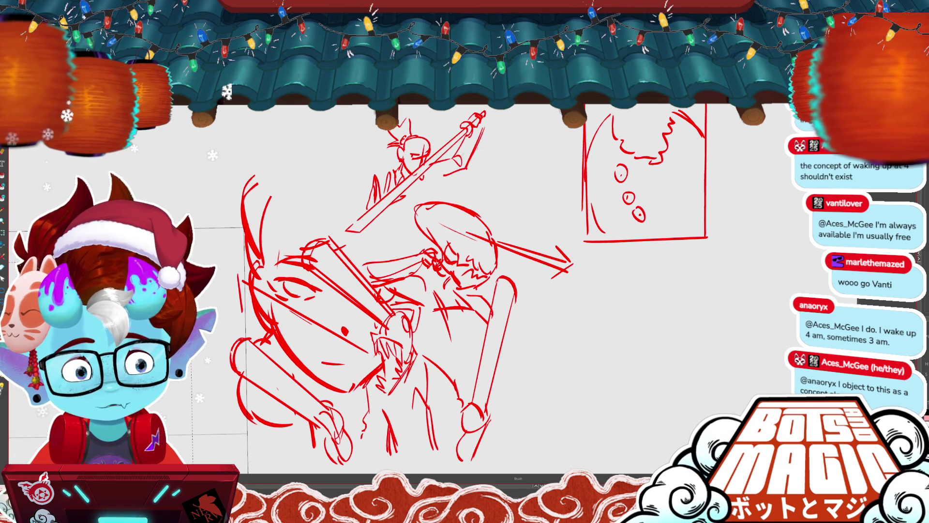
left_click_drag(438, 181, 439, 188)
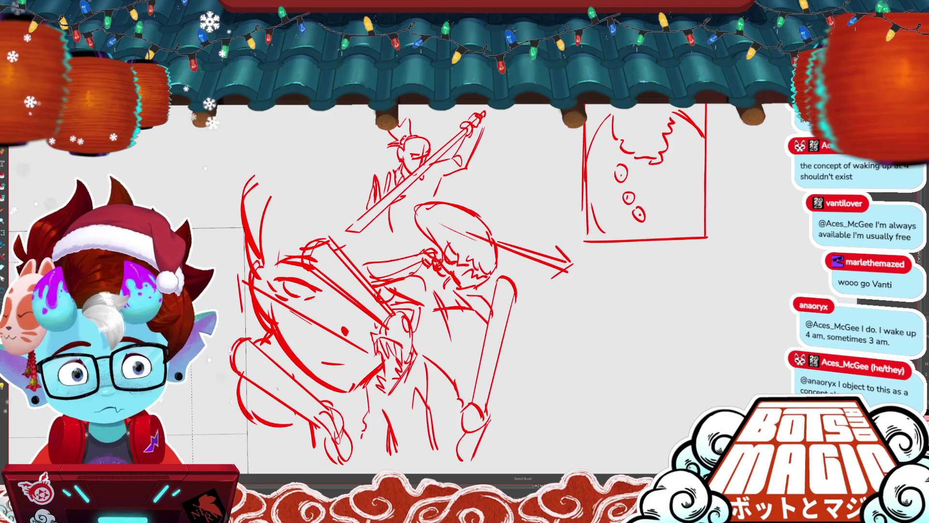
scroll(725, 366, "down", 2)
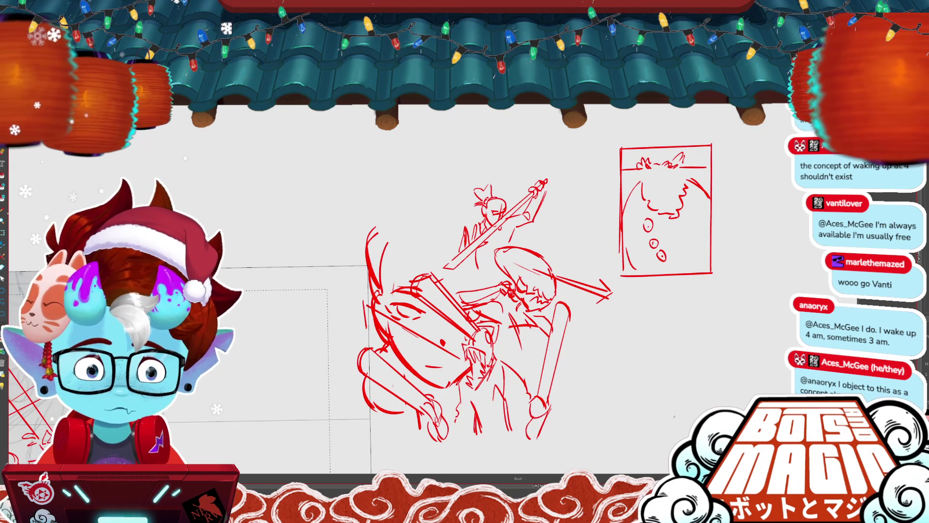
scroll(491, 228, "up", 1)
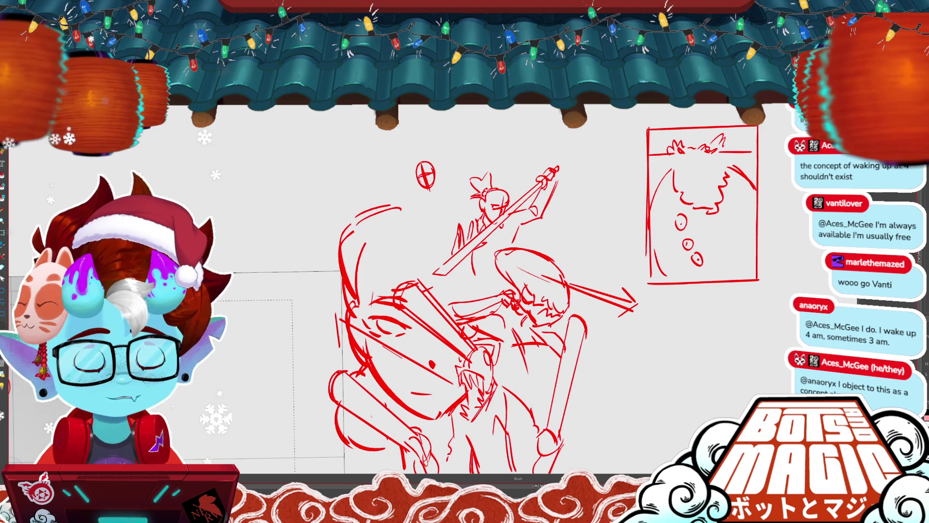
left_click_drag(413, 144, 436, 146)
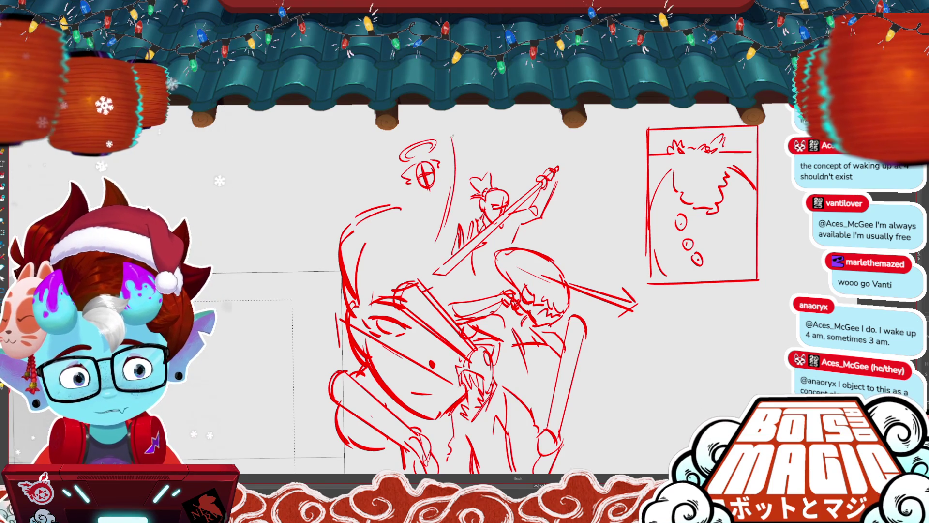
- Try an ear stroke left of the halo, undo it, and draw a mouth on the large face
left_click_drag(398, 179, 328, 158)
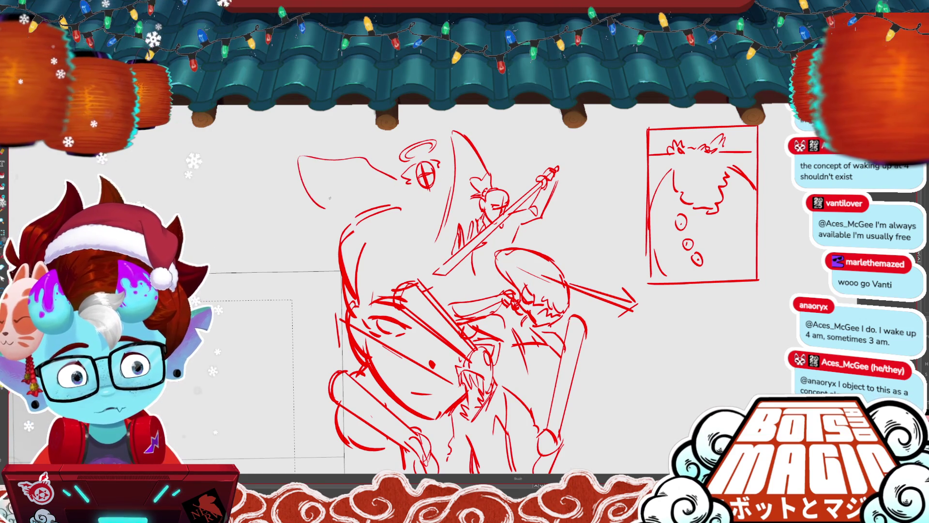
key("ctrl+z")
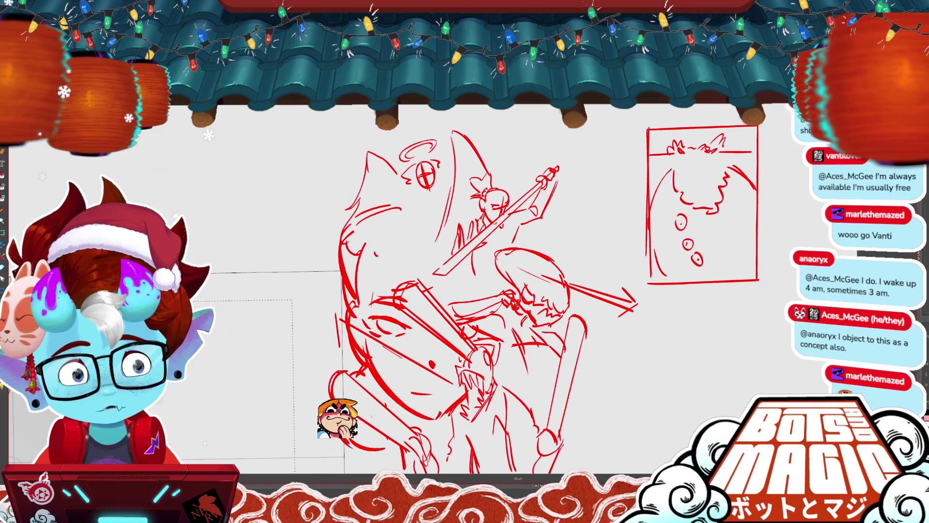
mouse_move(549, 359)
left_mouse_down()
mouse_move(508, 335)
mouse_move(617, 340)
mouse_move(605, 262)
left_mouse_up()
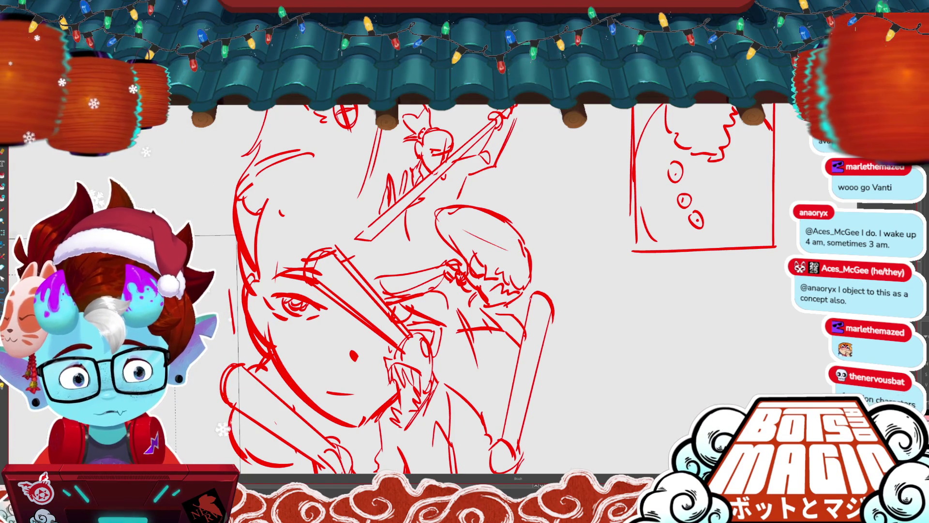
left_click_drag(338, 392, 379, 384)
- Add a sketch line beside the haloed head and lasso-select a region near the face
key("m")
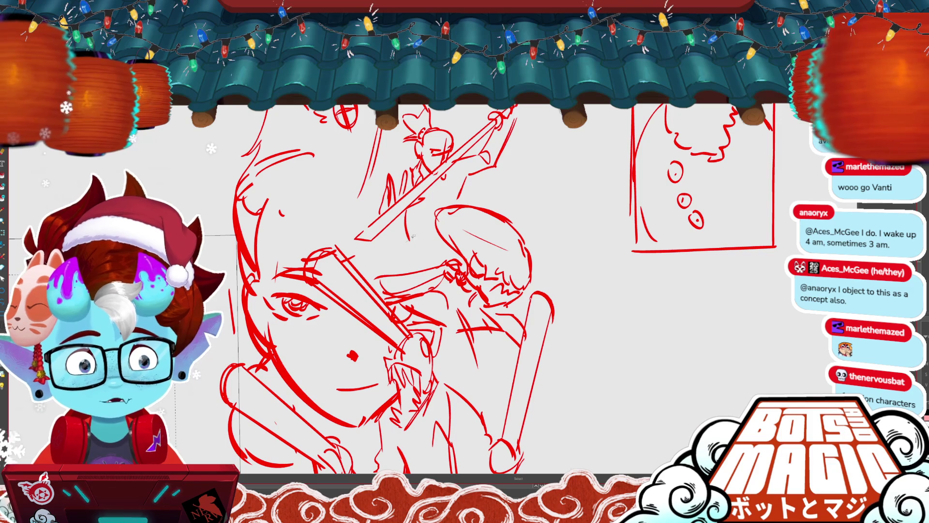
scroll(411, 291, "up", 3)
scroll(412, 290, "left", 2)
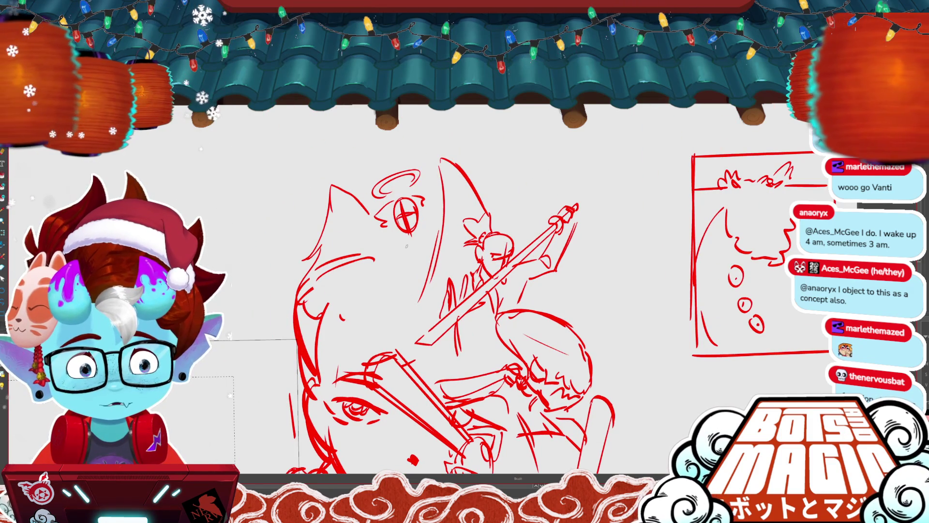
key("b")
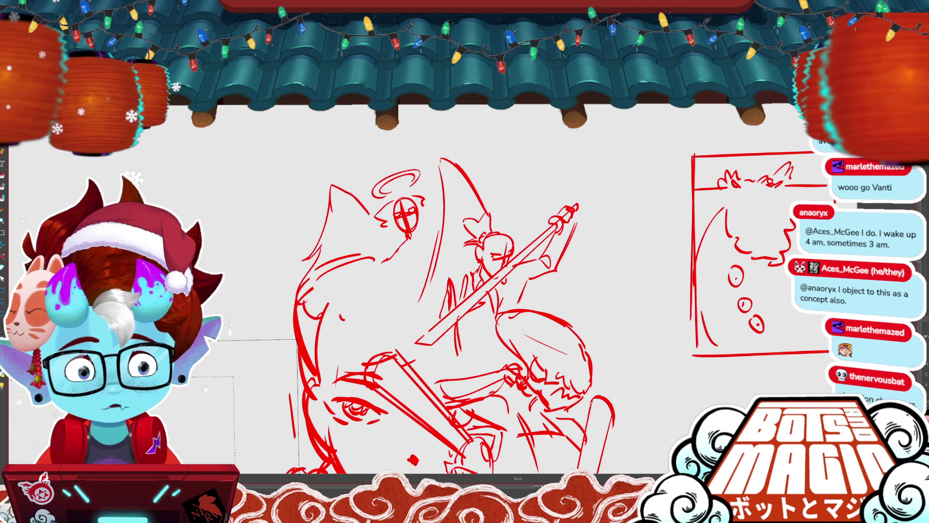
left_click_drag(387, 260, 354, 301)
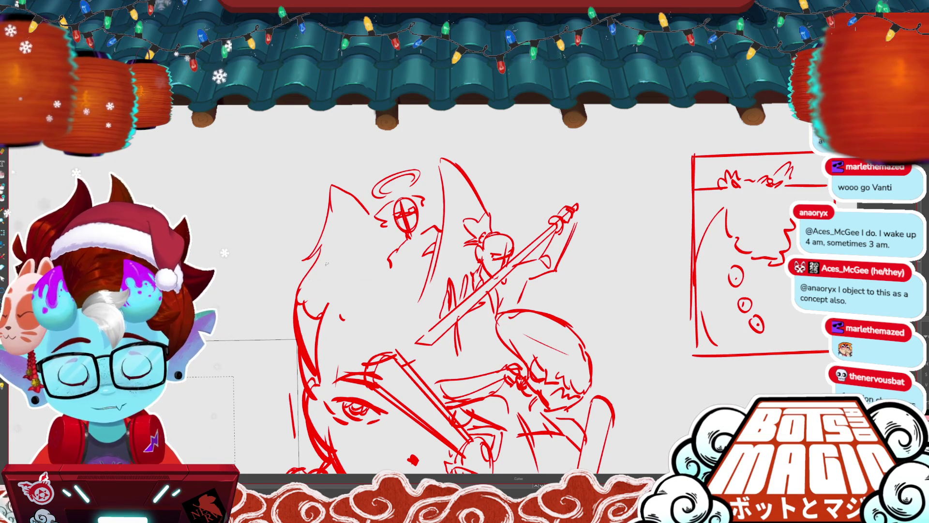
left_click_drag(356, 302, 344, 316)
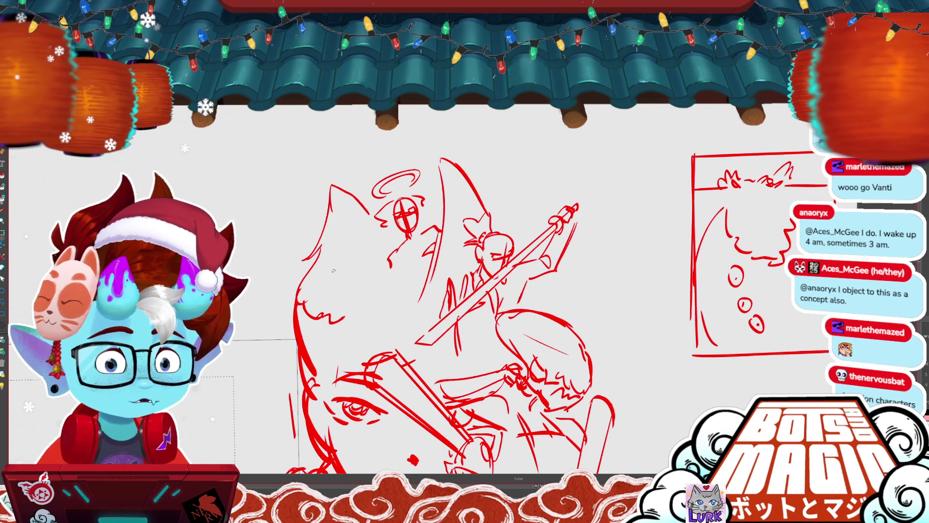
- Save the project and bring up the Open dialog on the Screenshots folder
key("ctrl+s")
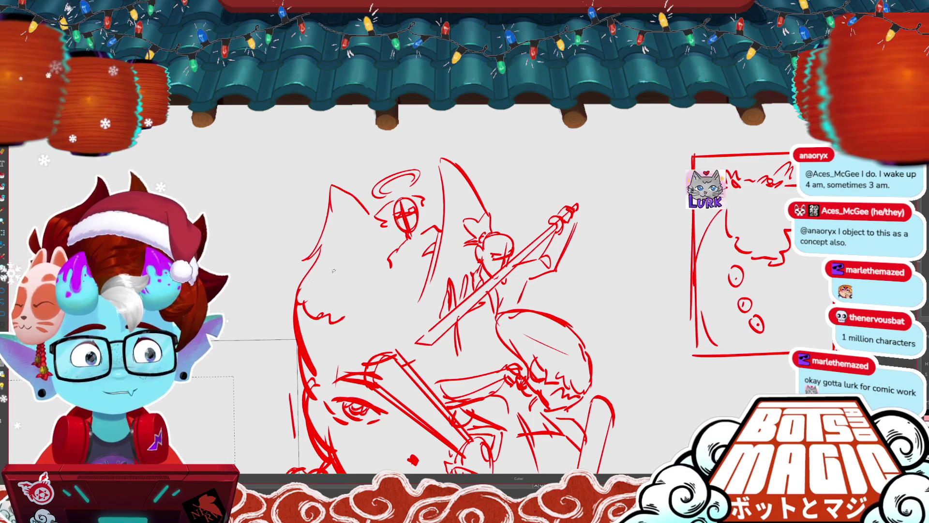
mouse_move(333, 271)
left_mouse_down()
mouse_move(271, 242)
mouse_move(338, 256)
left_mouse_up()
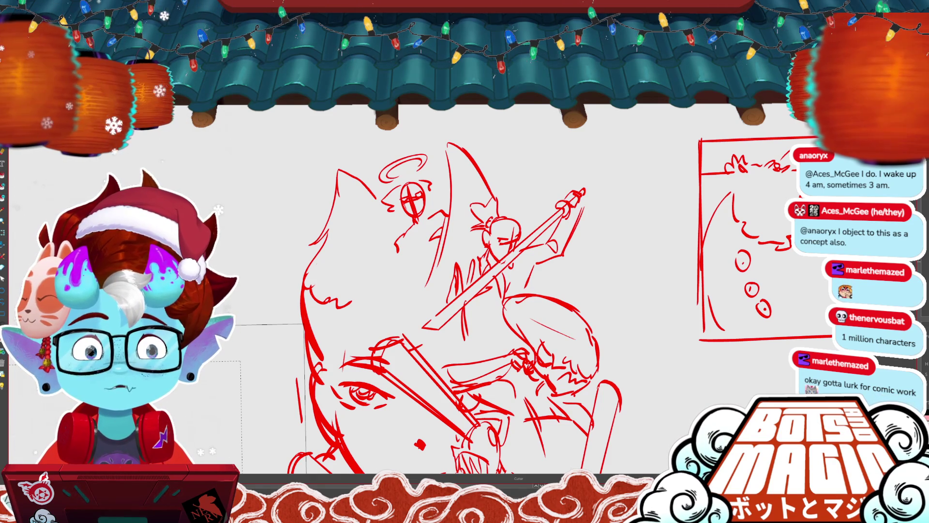
key("ctrl+o")
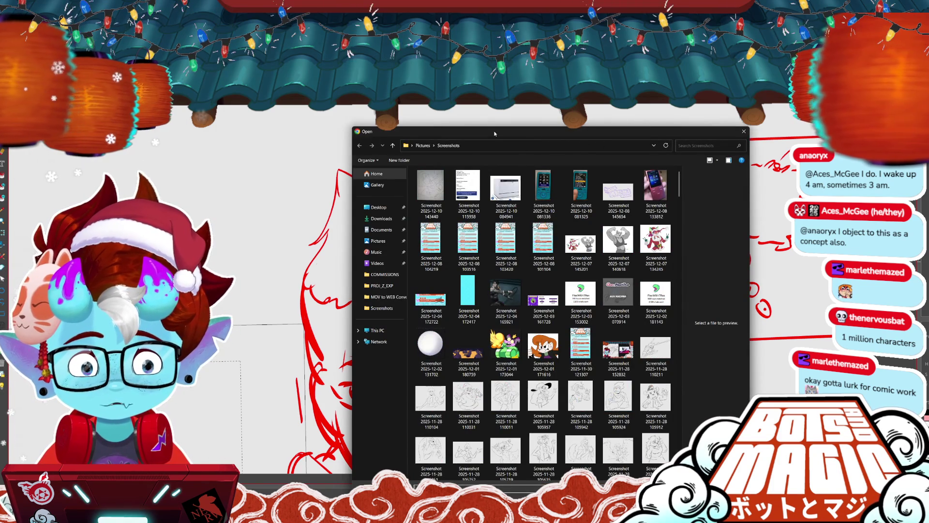
- Close the Open dialog without opening a file, reopen it, then dismiss it again
left_click_drag(495, 134, 494, 141)
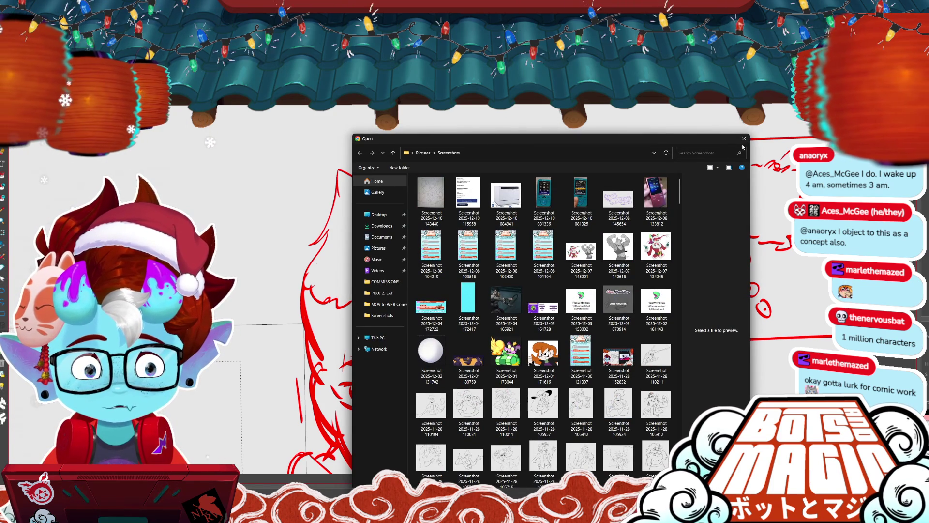
left_click(744, 139)
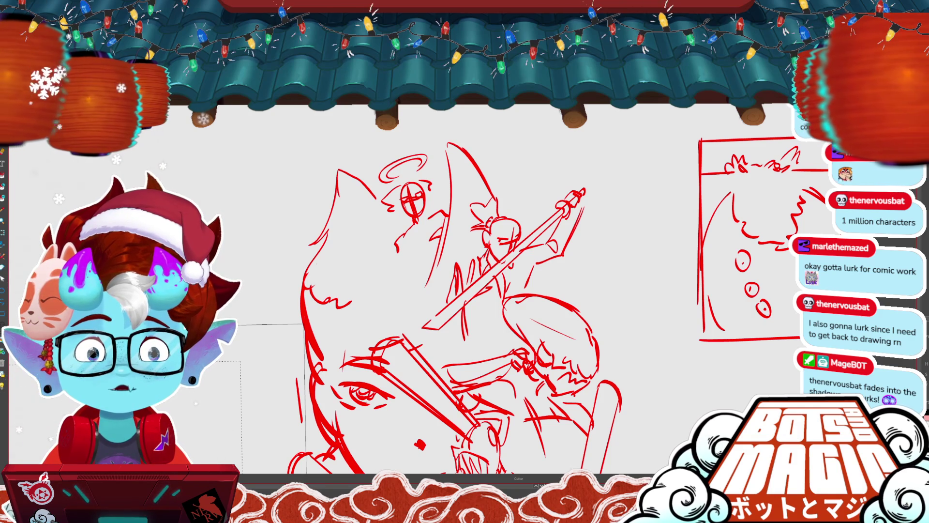
key("ctrl+o")
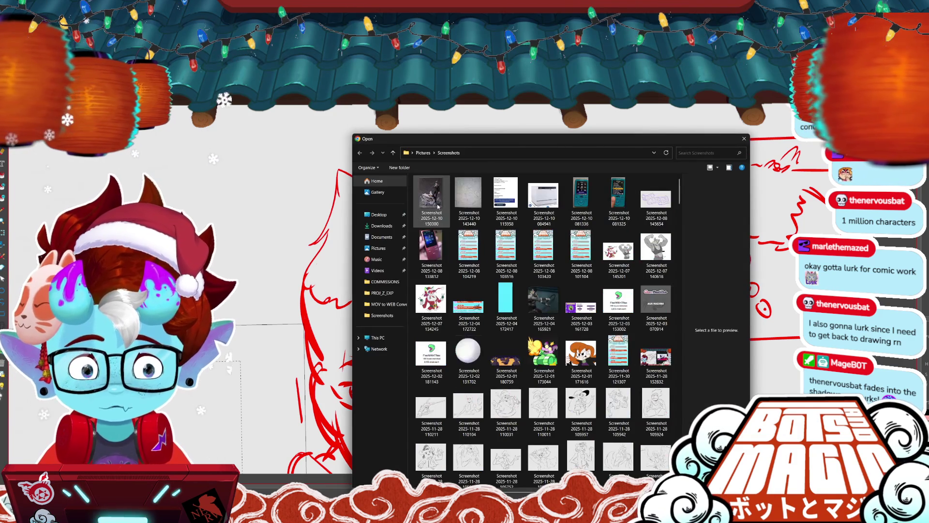
key("Return")
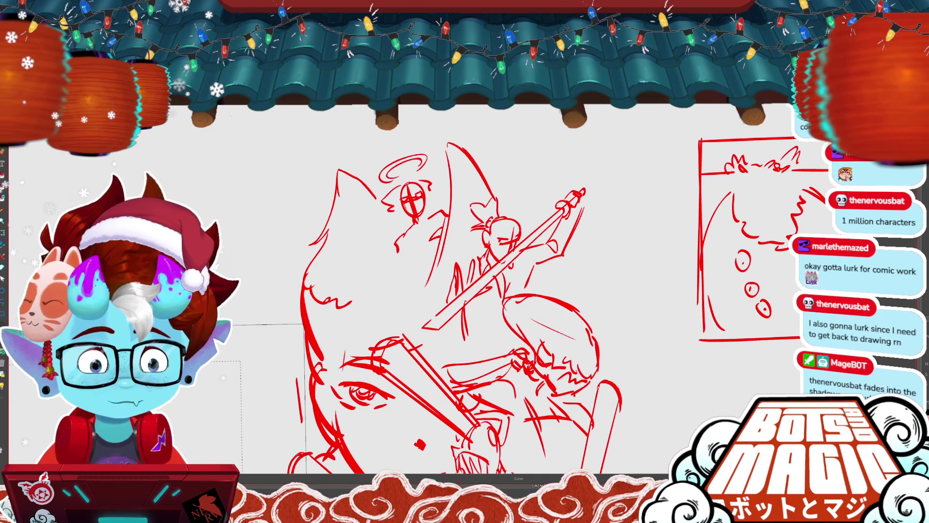
- Delete the wavy stroke at the thumbnail panel's upper right and redraw the hair edge
left_click_drag(464, 291, 327, 262)
key("ctrl+z")
mouse_move(665, 163)
left_mouse_down()
mouse_move(702, 181)
mouse_move(644, 230)
left_mouse_up()
key("Delete")
left_click_drag(669, 176, 659, 203)
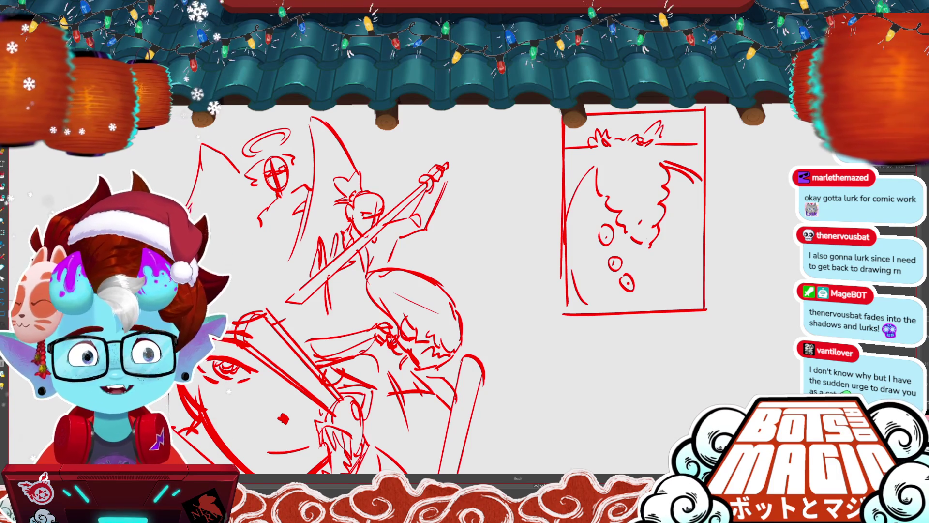
- Turn the small haloed head into a masked figure with chest detail and legs, and extend the ear fur
left_click_drag(339, 290, 462, 269)
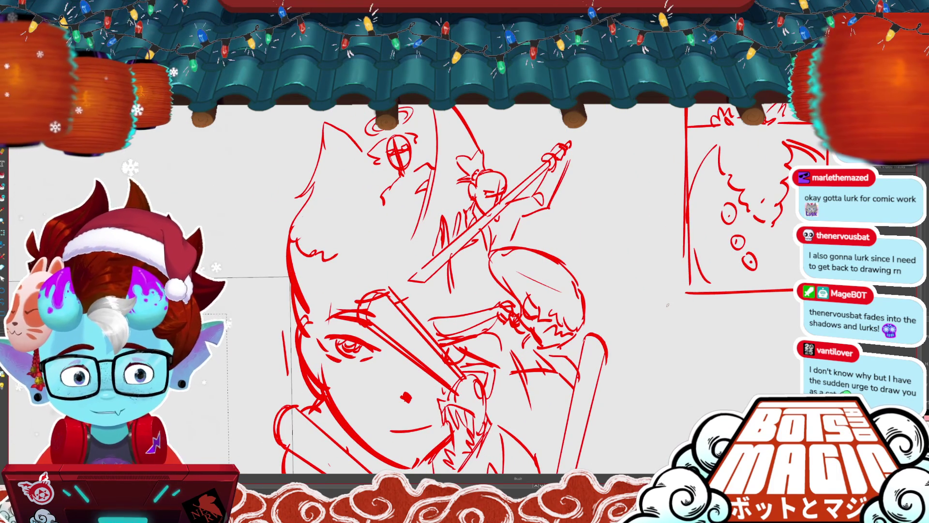
left_click_drag(668, 305, 712, 317)
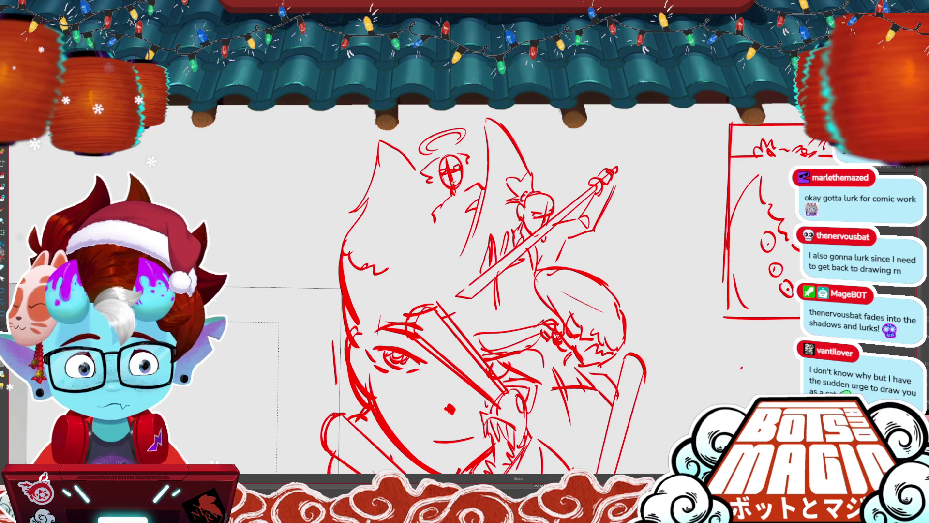
mouse_move(448, 193)
left_mouse_down()
mouse_move(438, 259)
mouse_move(445, 278)
left_mouse_up()
left_click_drag(454, 198, 460, 222)
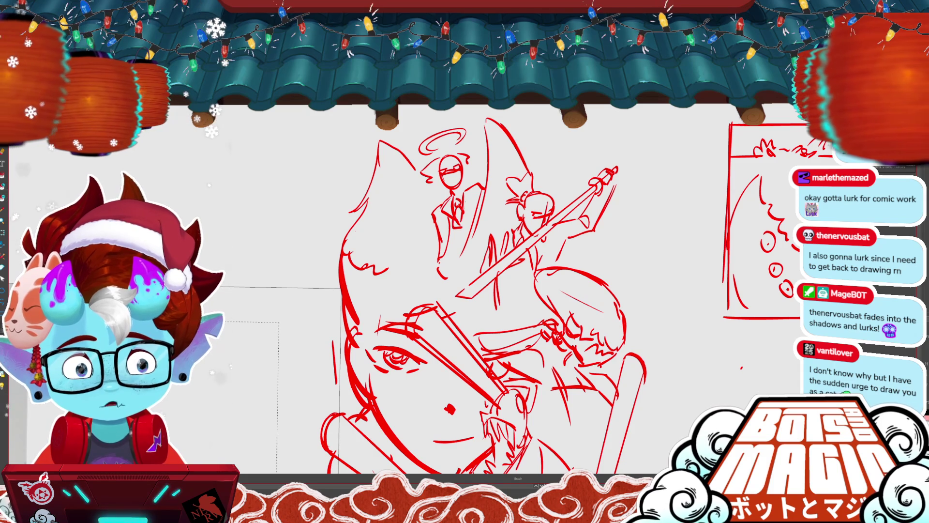
mouse_move(440, 267)
left_mouse_down()
mouse_move(430, 285)
mouse_move(462, 293)
left_mouse_up()
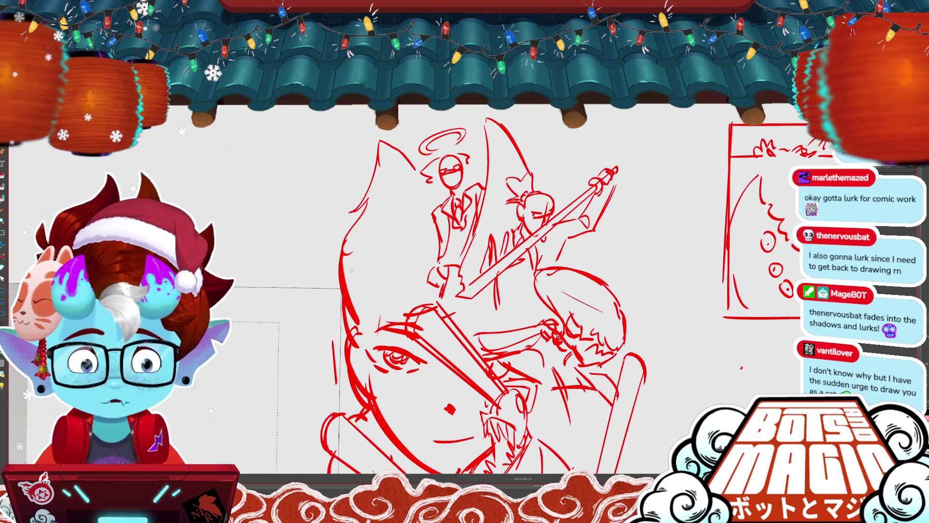
left_click_drag(385, 271, 411, 280)
key("ctrl+minus")
left_click_drag(721, 307, 672, 275)
key("ctrl+plus")
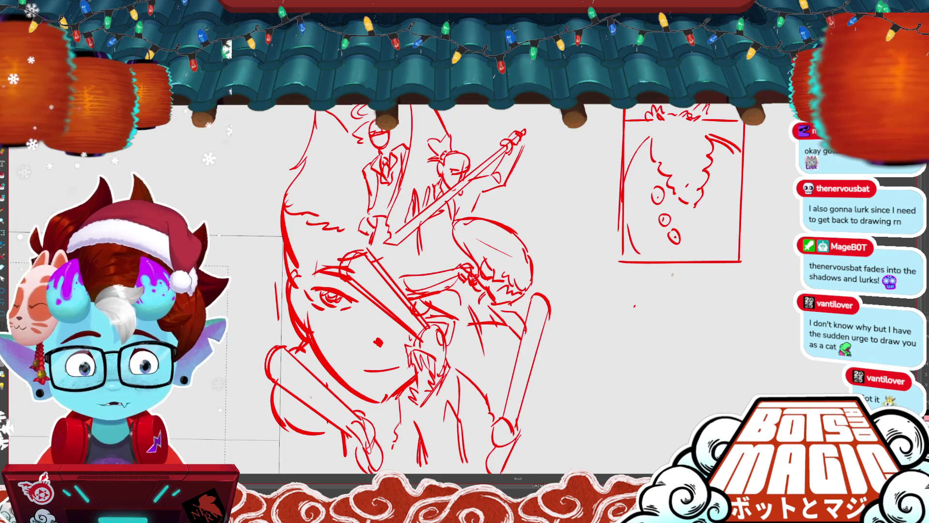
- Lasso the sword-wielding fighter, transform it, and move it to the left
scroll(484, 291, "down", 3)
scroll(483, 291, "up", 1)
scroll(437, 204, "up", 2)
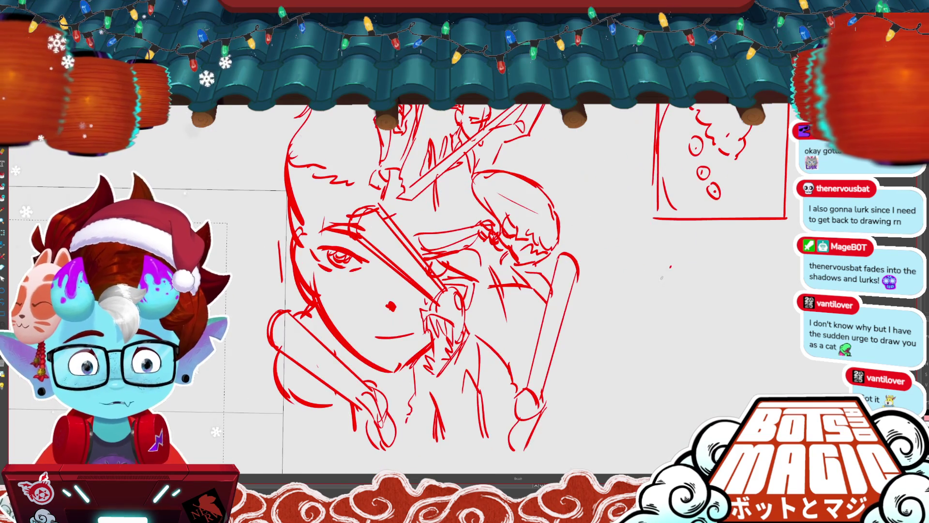
scroll(437, 203, "up", 2)
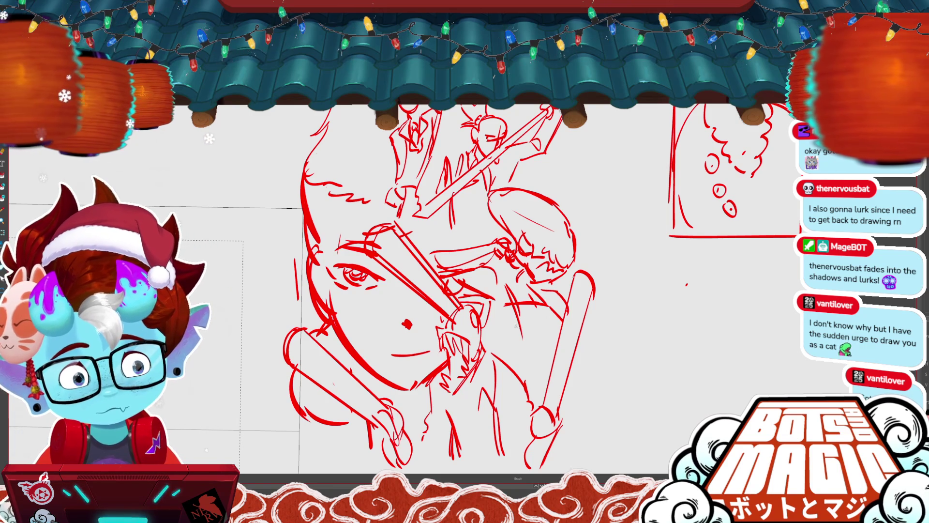
scroll(435, 290, "up", 3)
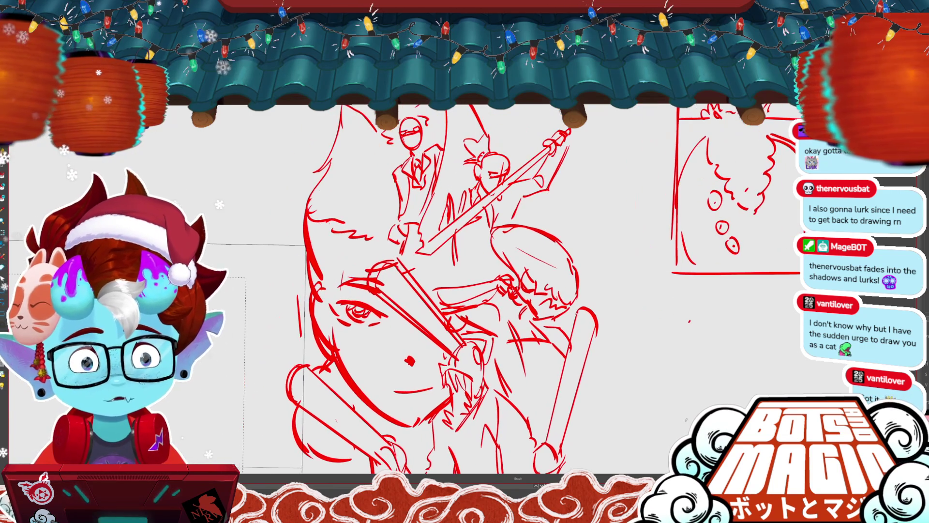
left_click_drag(572, 156, 468, 247)
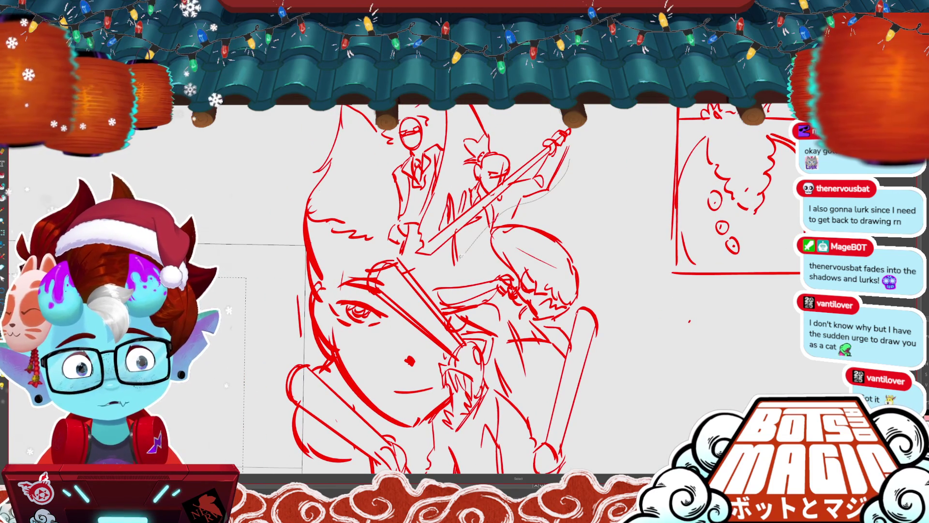
key("ctrl+t")
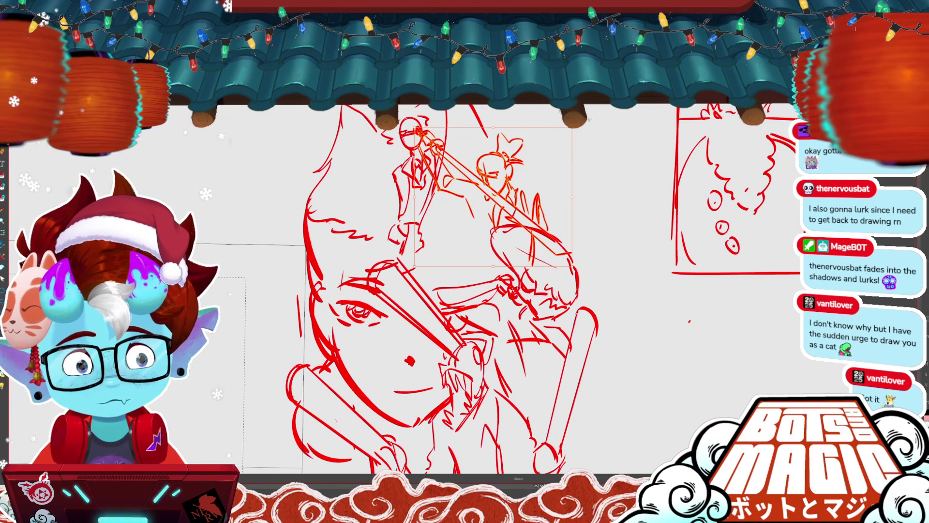
mouse_move(538, 167)
left_mouse_down()
mouse_move(441, 194)
mouse_move(247, 159)
left_mouse_up()
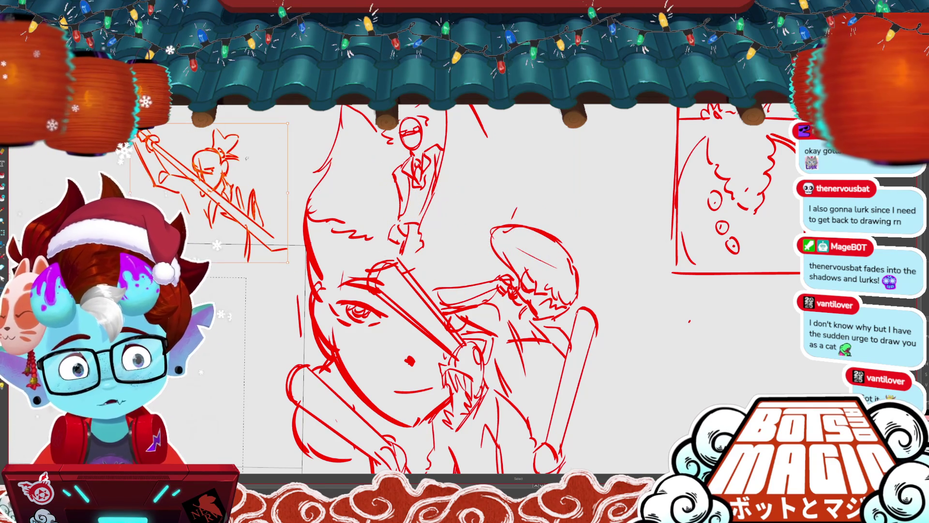
key("Return")
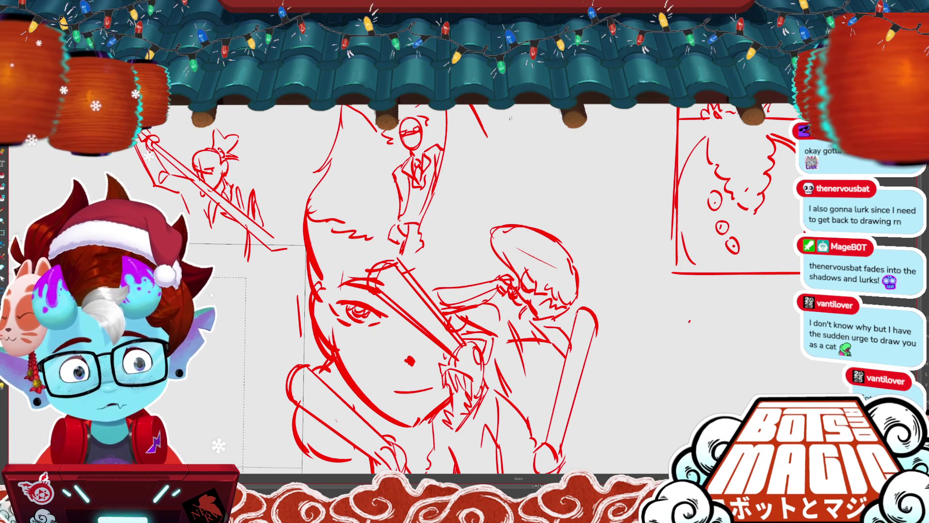
- Erase the fox-eared head, then move the small sword-fighter onto the large face and enlarge it slightly
left_click_drag(327, 112, 524, 118)
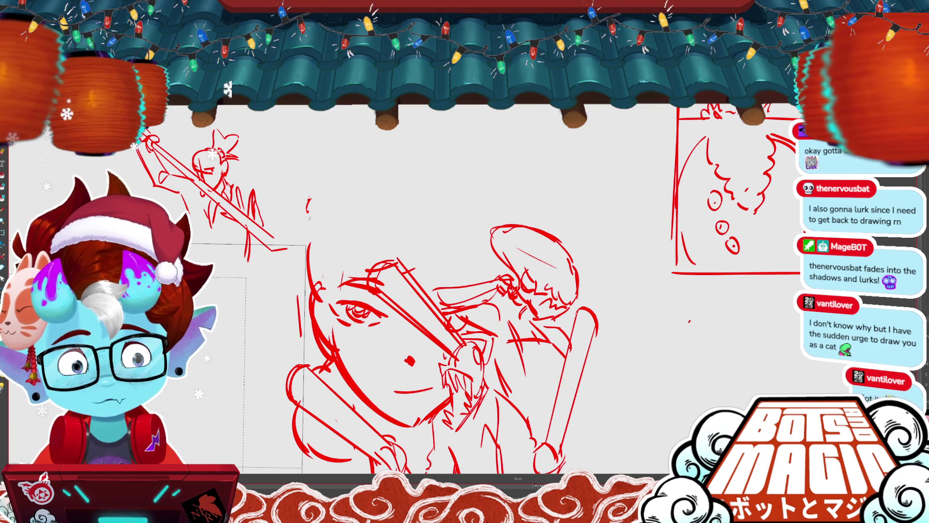
left_click(238, 201)
left_click_drag(238, 200, 430, 220)
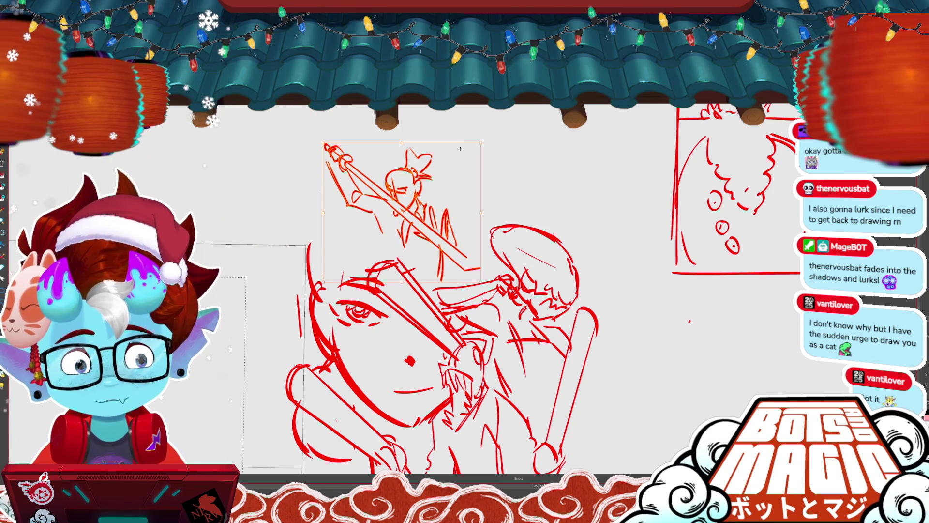
left_click_drag(479, 142, 443, 220)
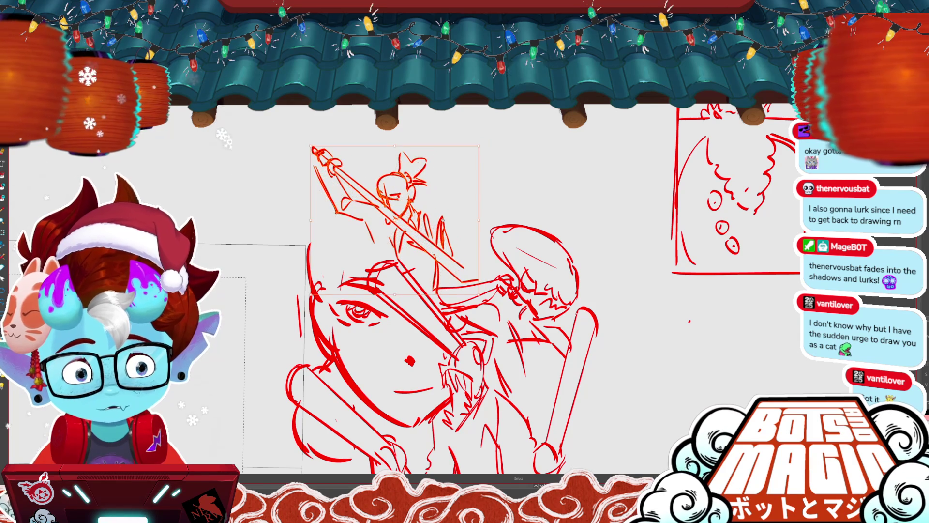
key("Return")
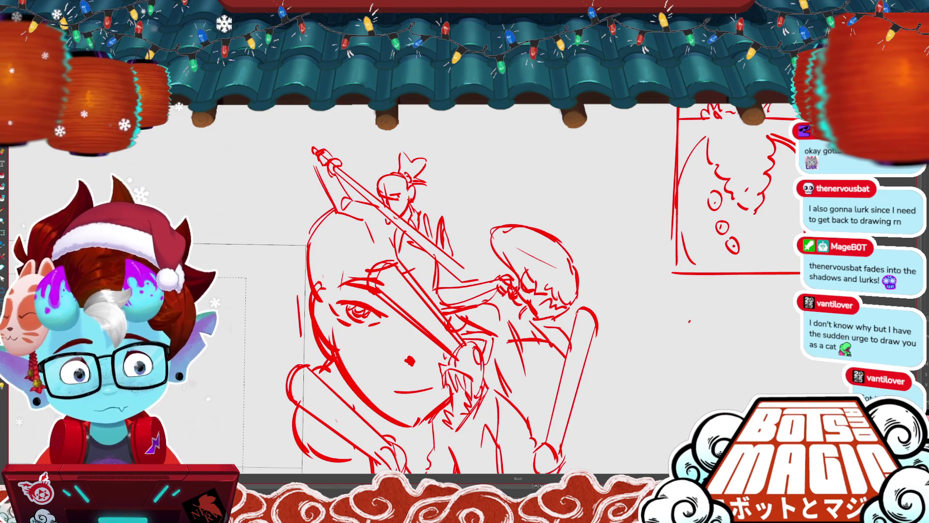
scroll(416, 290, "down", 1)
scroll(416, 291, "down", 1)
scroll(447, 223, "up", 2)
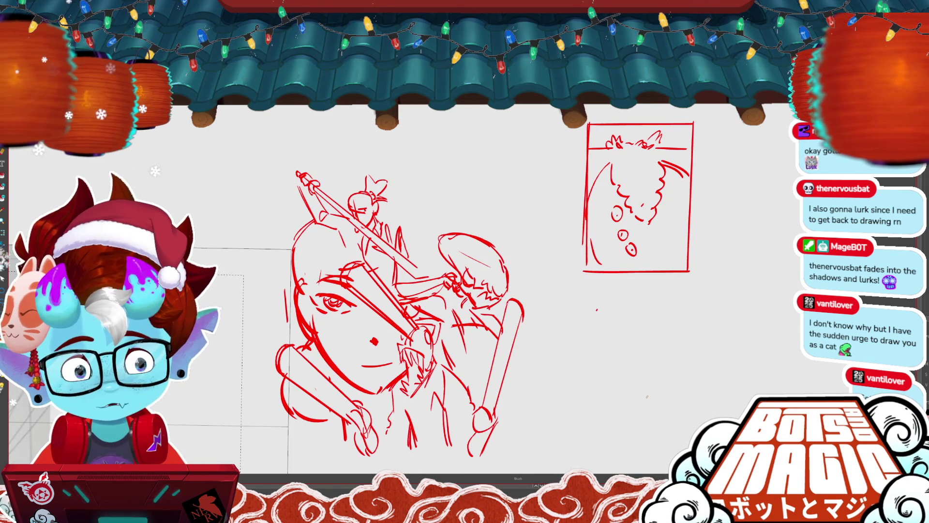
- Sketch a curved head outline, then flip the sword fighter horizontally and move it up and right
left_click_drag(352, 118, 320, 179)
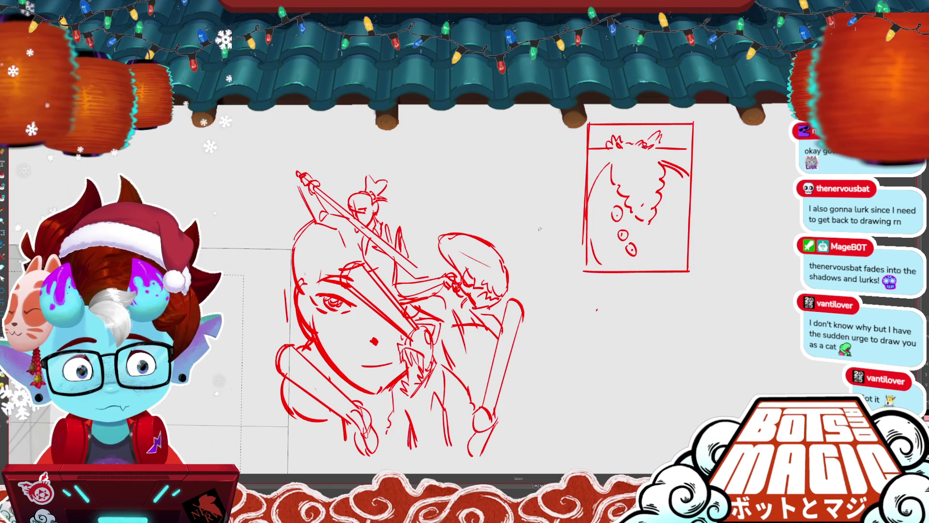
left_click_drag(415, 236, 411, 271)
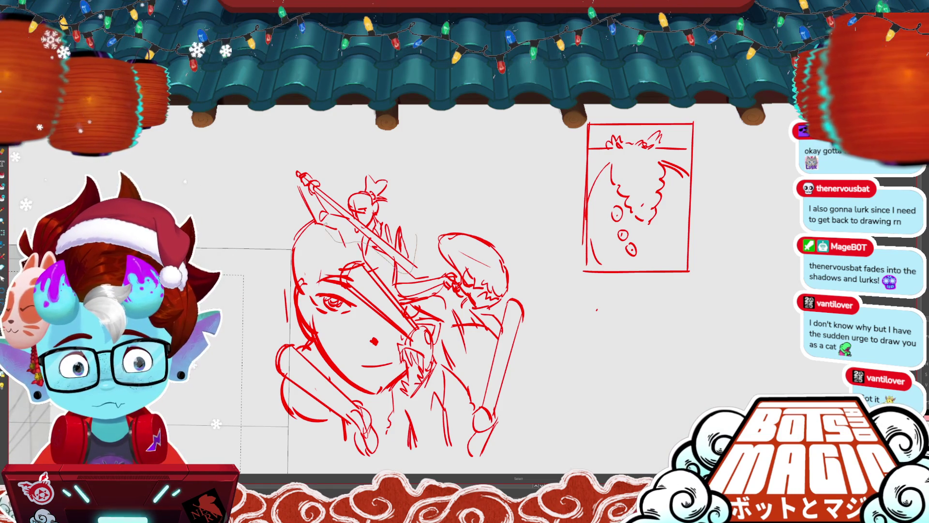
key("ctrl+shift+h")
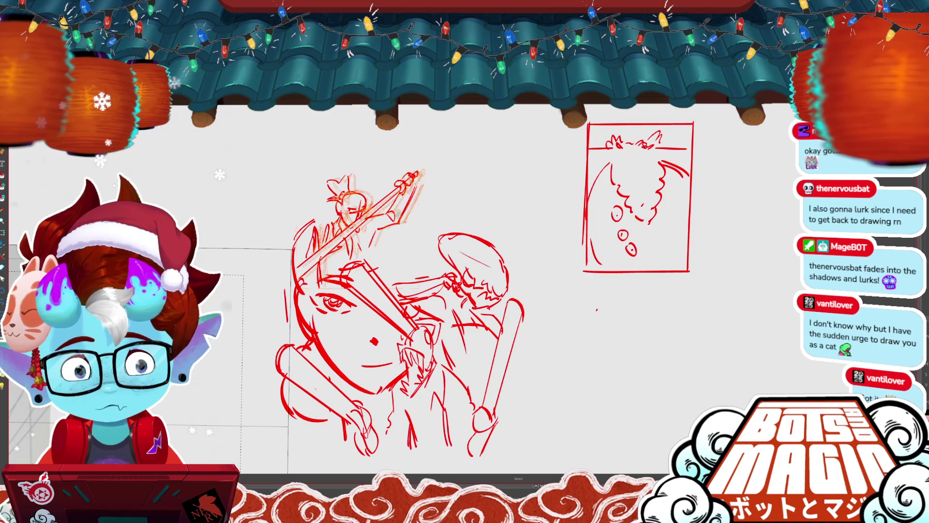
left_click_drag(414, 234, 479, 161)
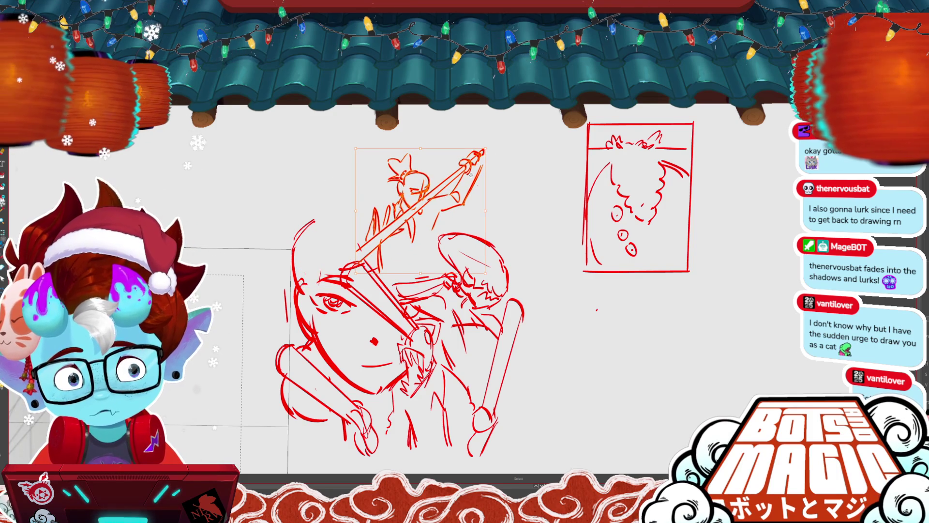
key("ctrl+d")
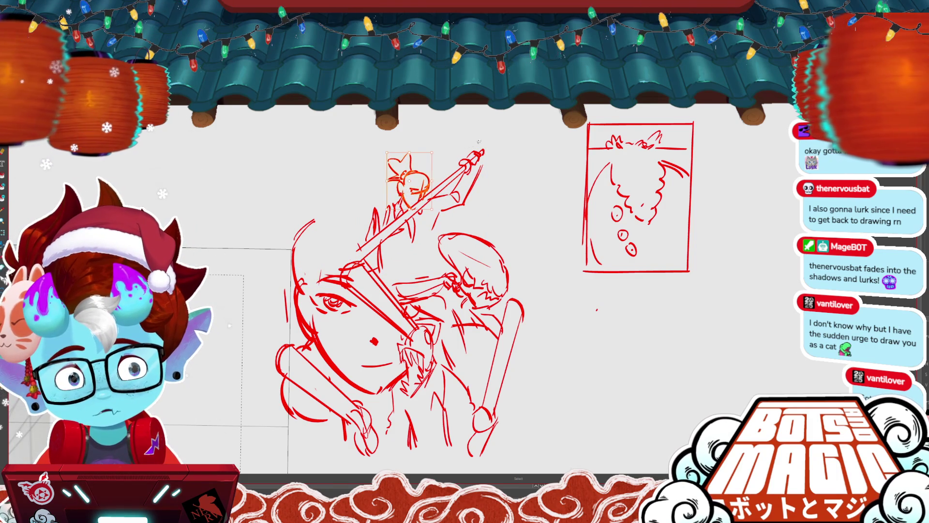
key("Delete")
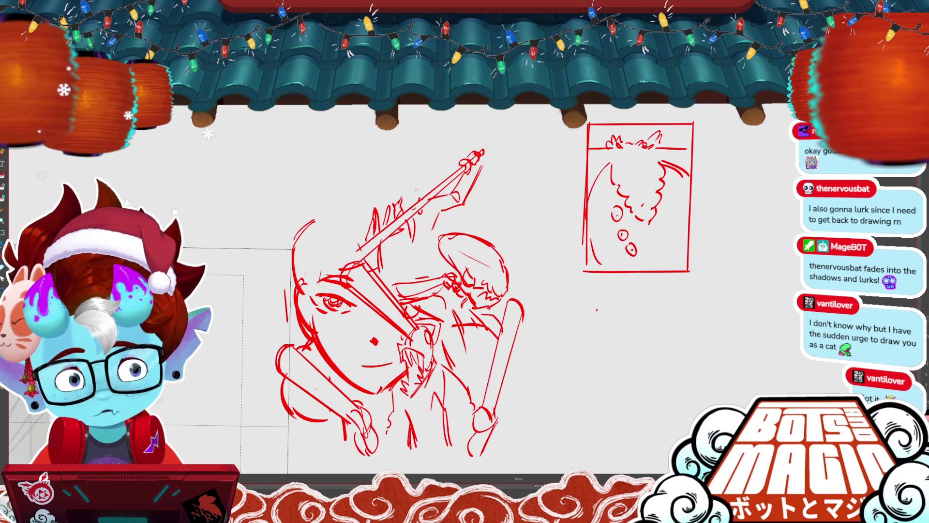
key("ctrl+z")
- Add cross guides and zig-zag hair to the head circle, redraw its left outline, and raise the arc
mouse_move(413, 164)
left_mouse_down()
mouse_move(414, 201)
mouse_move(400, 182)
left_mouse_up()
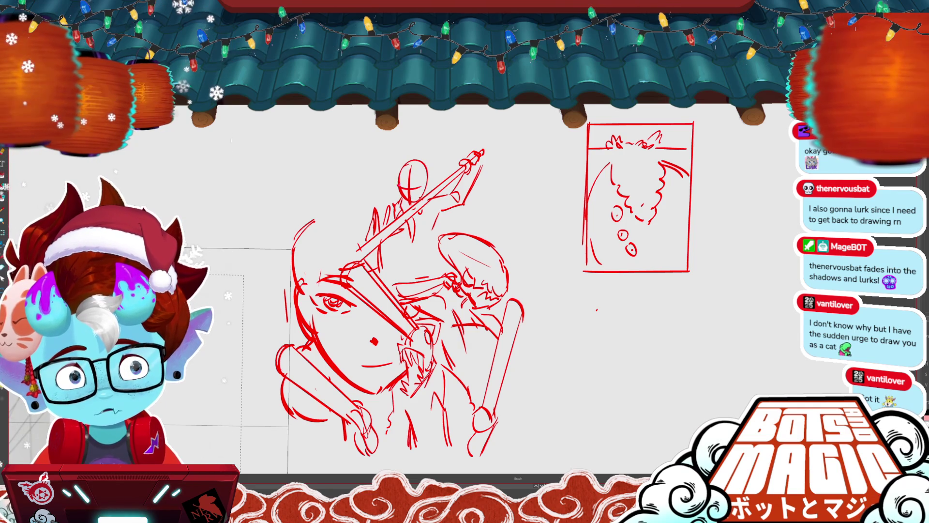
left_click_drag(422, 140, 438, 167)
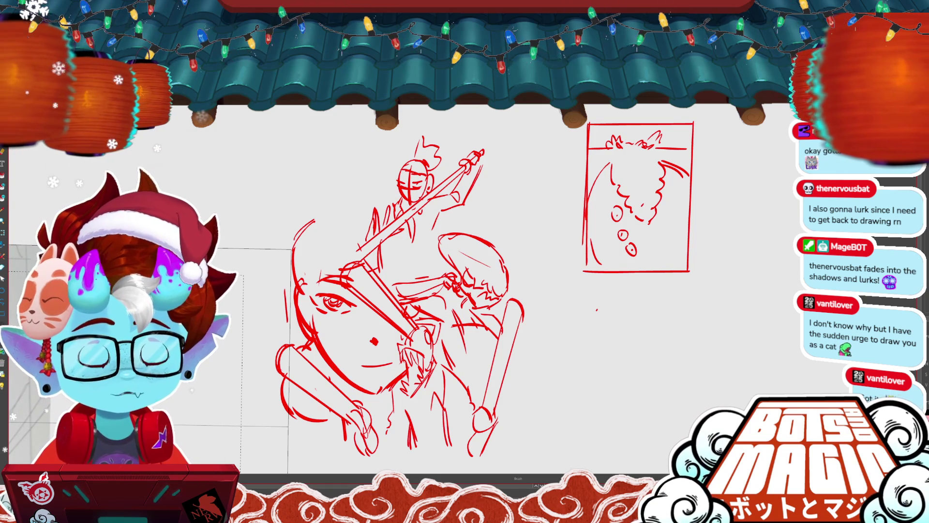
key("m")
left_click_drag(394, 211, 369, 242)
key("b")
key("b")
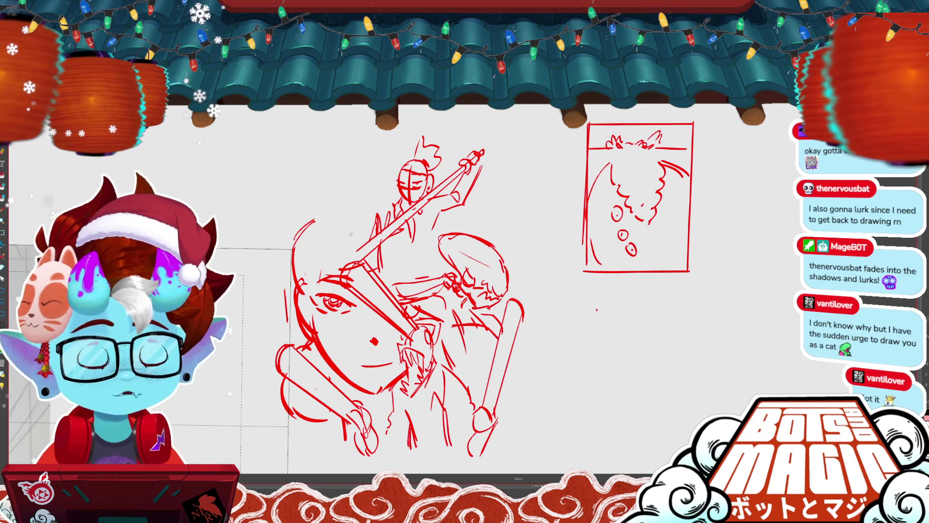
left_click_drag(357, 251, 379, 231)
left_click_drag(295, 244, 336, 200)
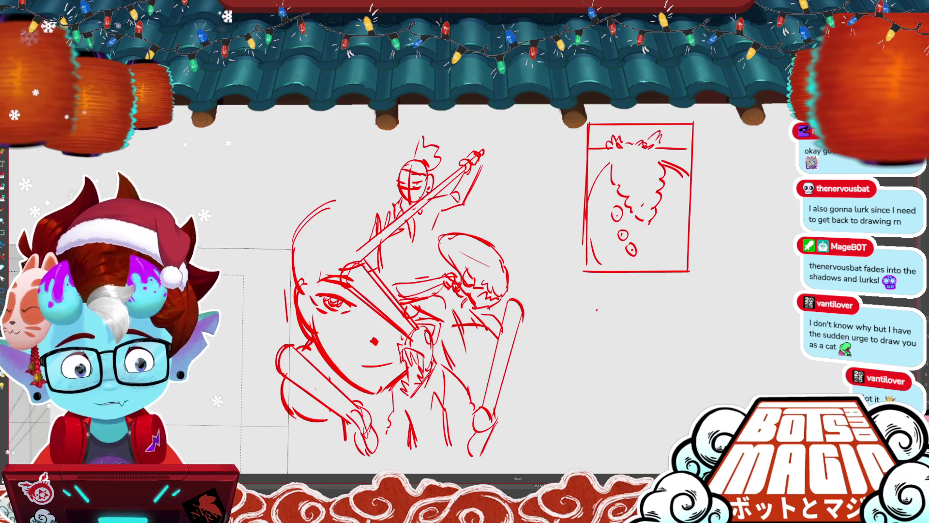
key("m")
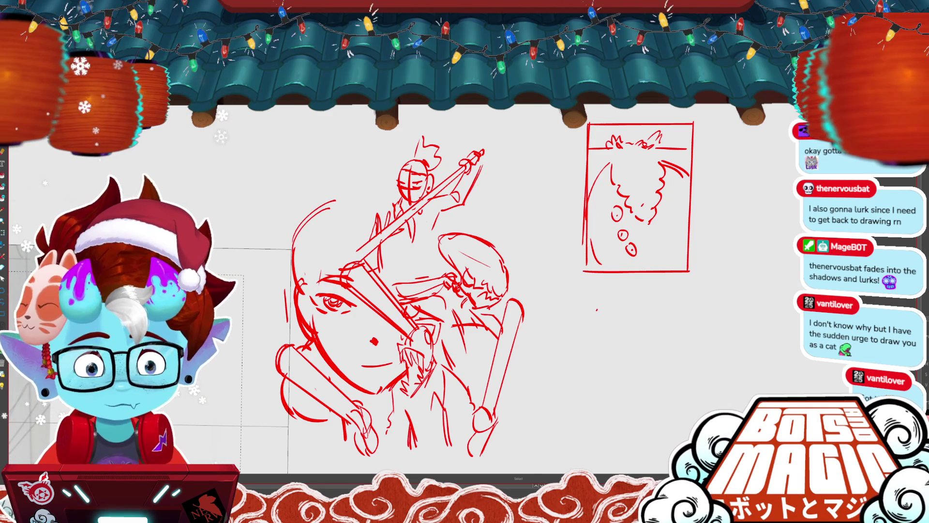
left_click_drag(332, 213, 352, 193)
left_click(348, 183)
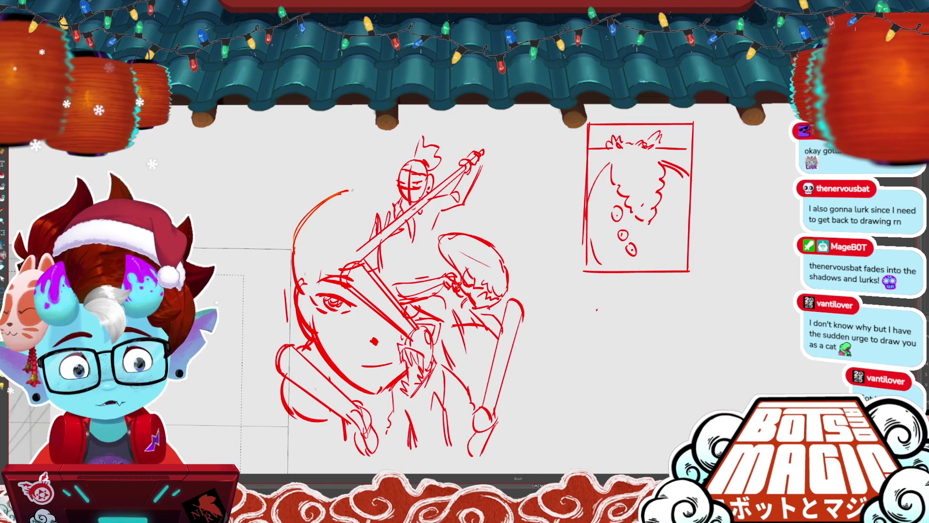
- Erase the upper sword-fighter strokes and delete the leftover stray marks
scroll(395, 283, "down", 2)
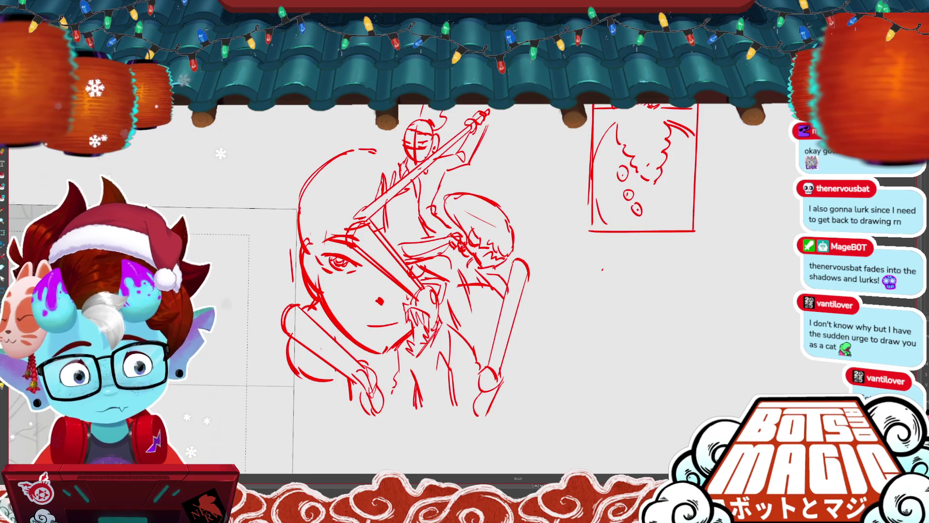
scroll(416, 271, "down", 2)
scroll(416, 271, "up", 3)
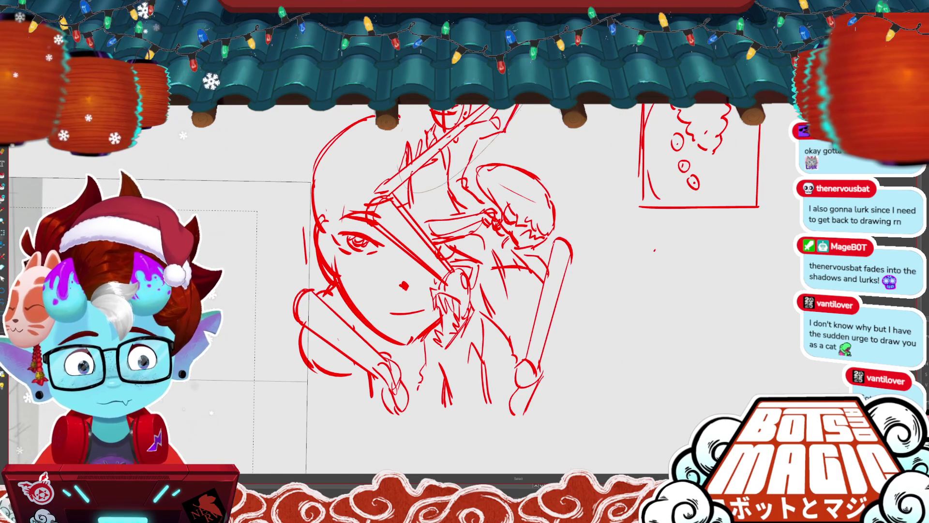
left_click_drag(400, 183, 487, 125)
key("Delete")
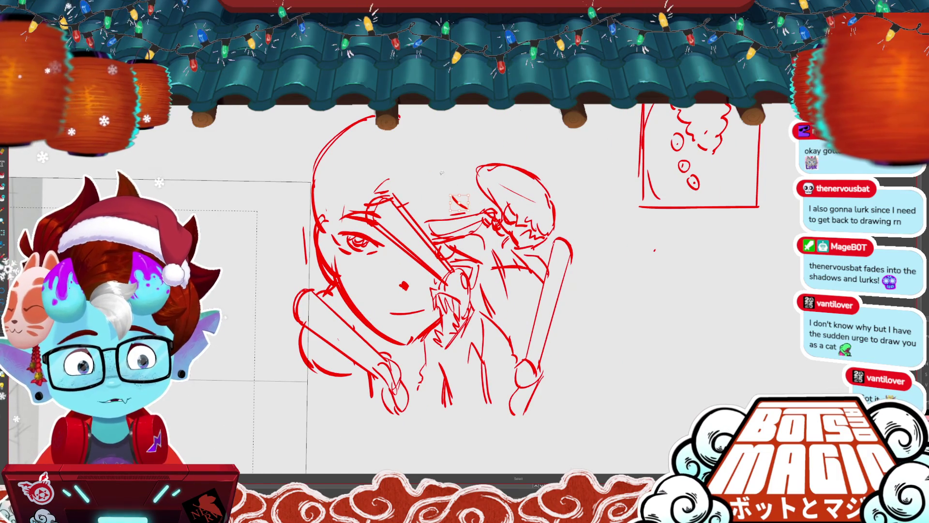
- Sketch rough strokes over the right fighter's torso and a diagonal stroke on the lower figure
key("Delete")
key("Delete")
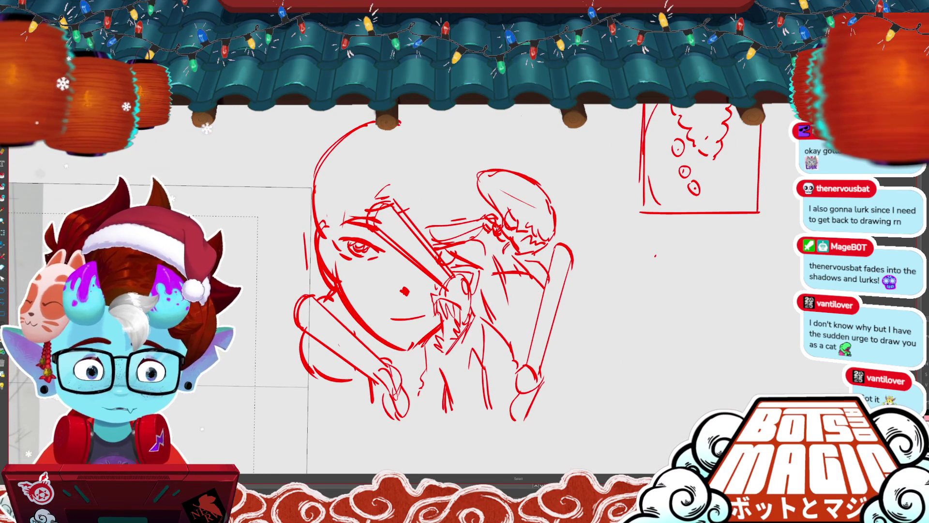
left_click_drag(503, 292, 546, 286)
left_click_drag(516, 321, 532, 316)
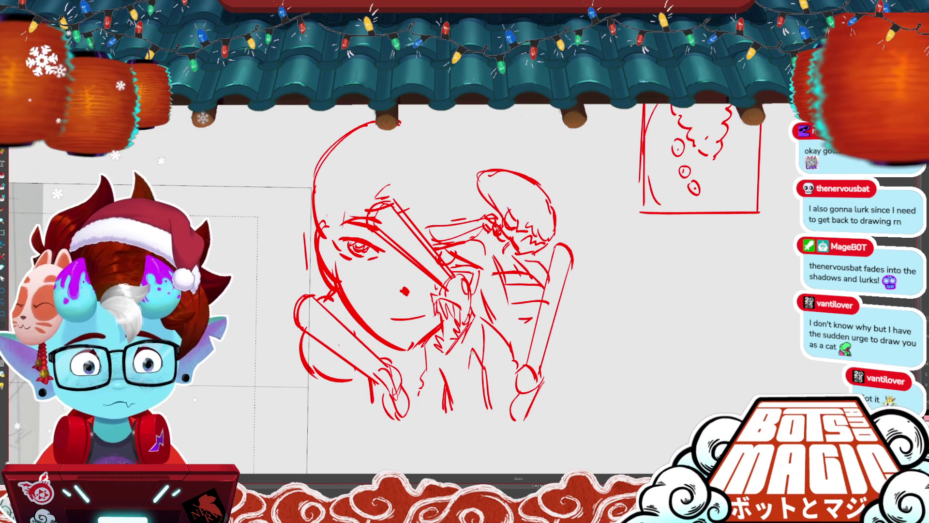
key("b")
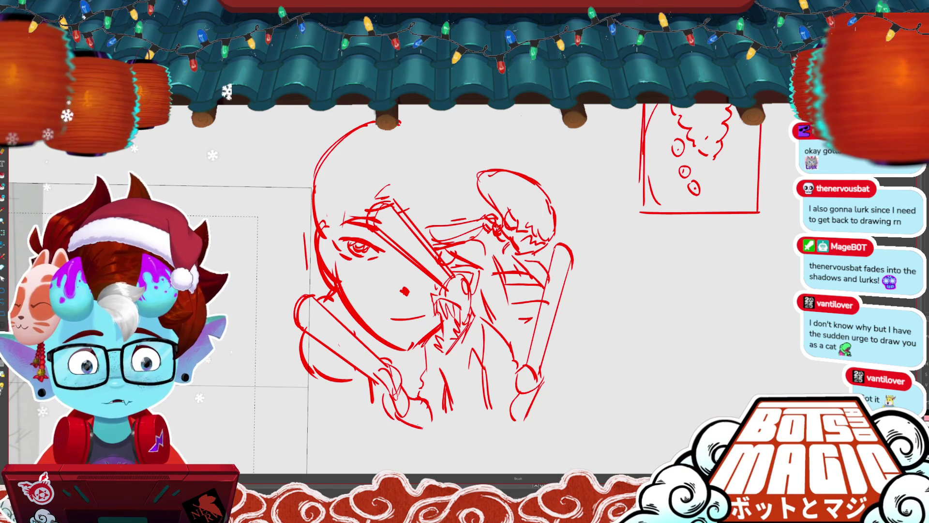
key("b")
key("b")
left_click_drag(382, 395, 426, 427)
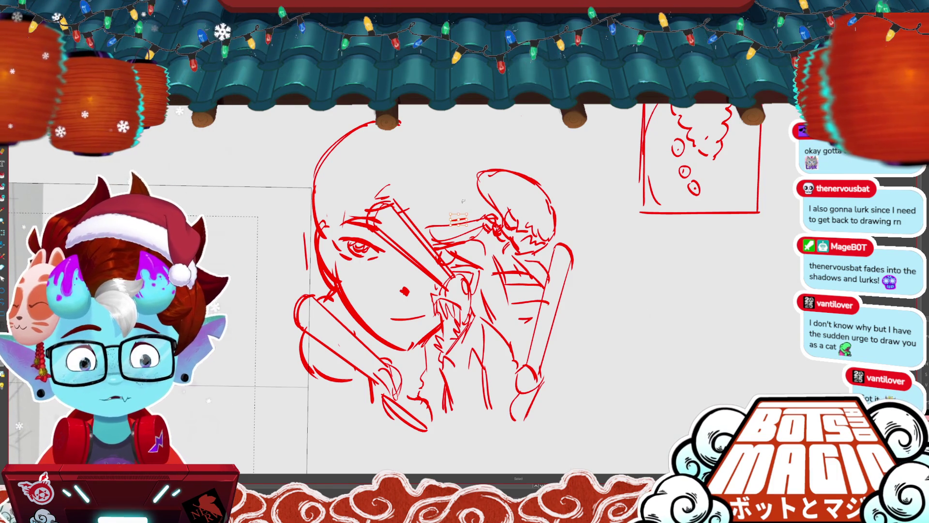
key("ctrl+d")
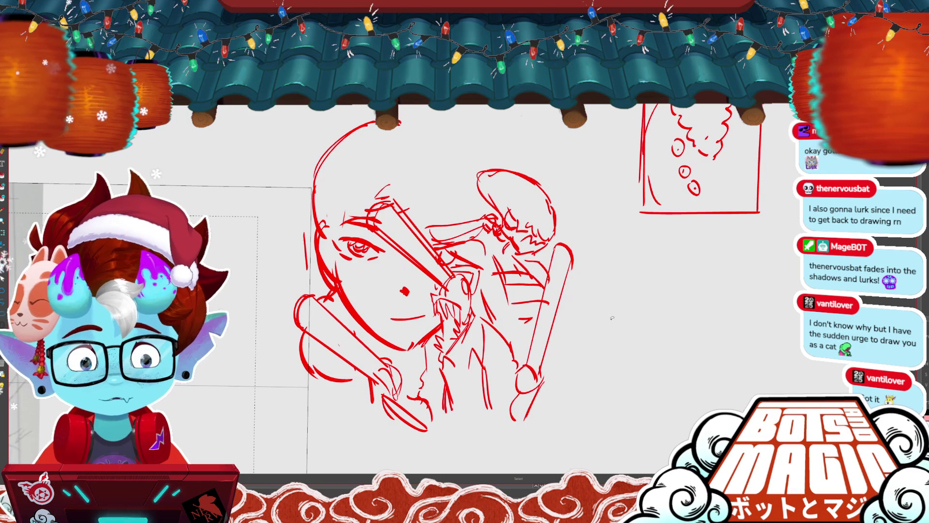
left_click_drag(463, 200, 523, 230)
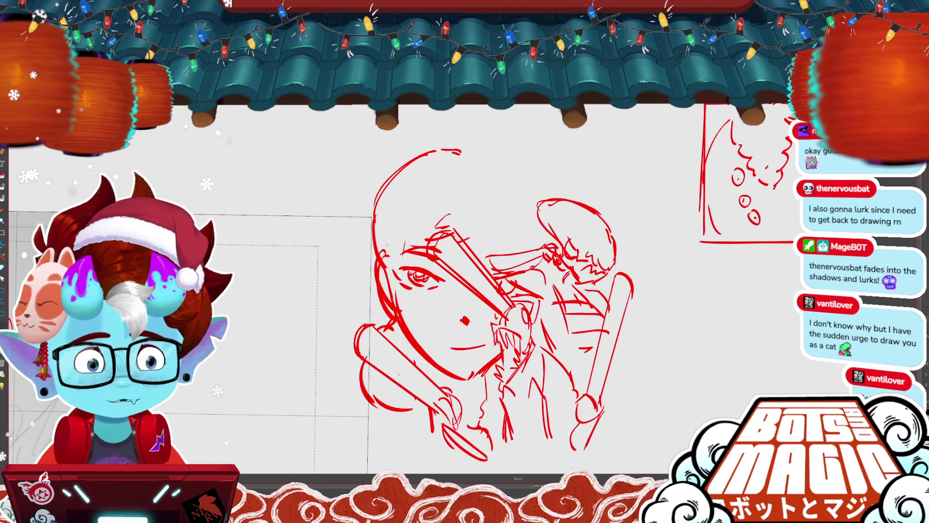
- Add a curve to the top-right thumbnail sketch and move the thumbnail further right
key("m")
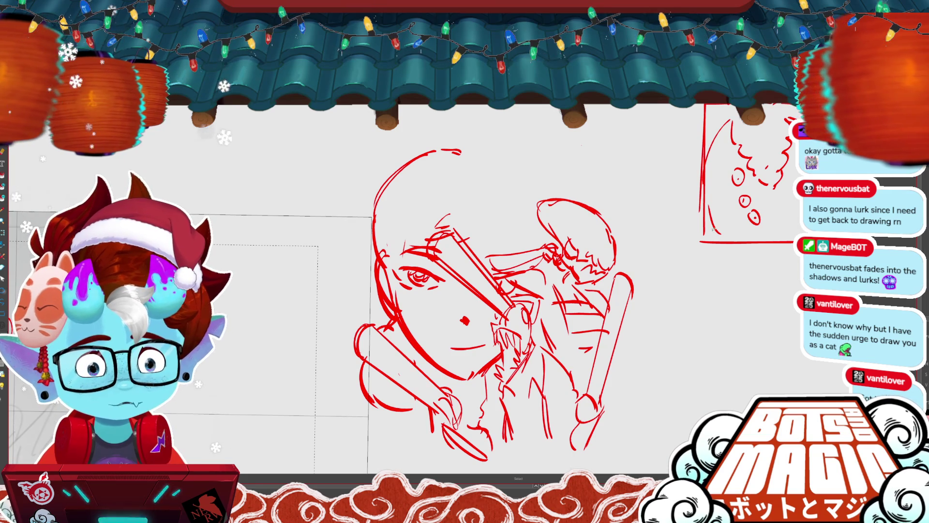
left_click_drag(767, 192, 775, 210)
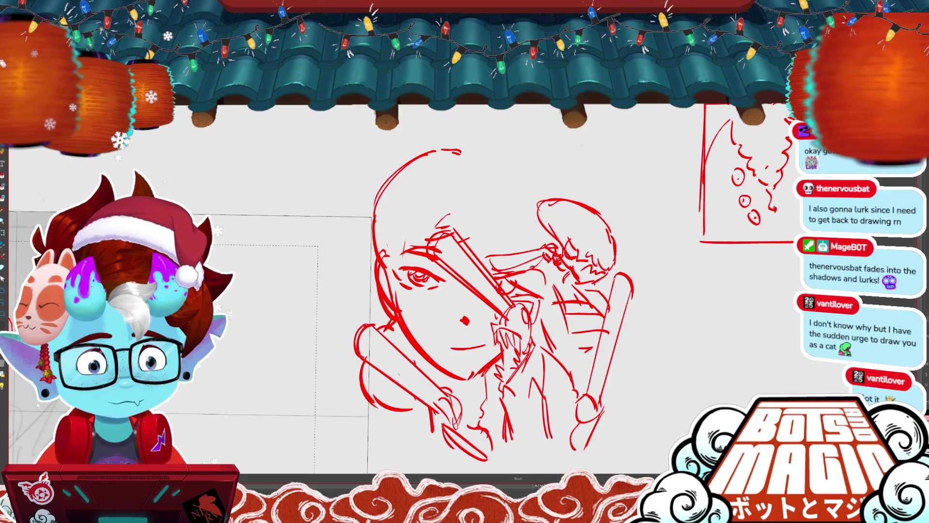
key("m")
left_click_drag(666, 109, 798, 273)
left_click_drag(734, 269, 768, 271)
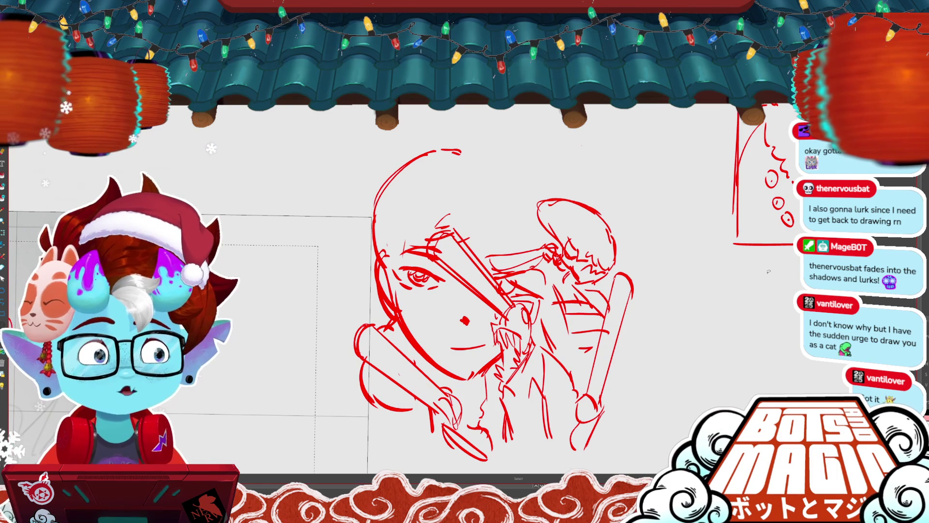
left_click(748, 221)
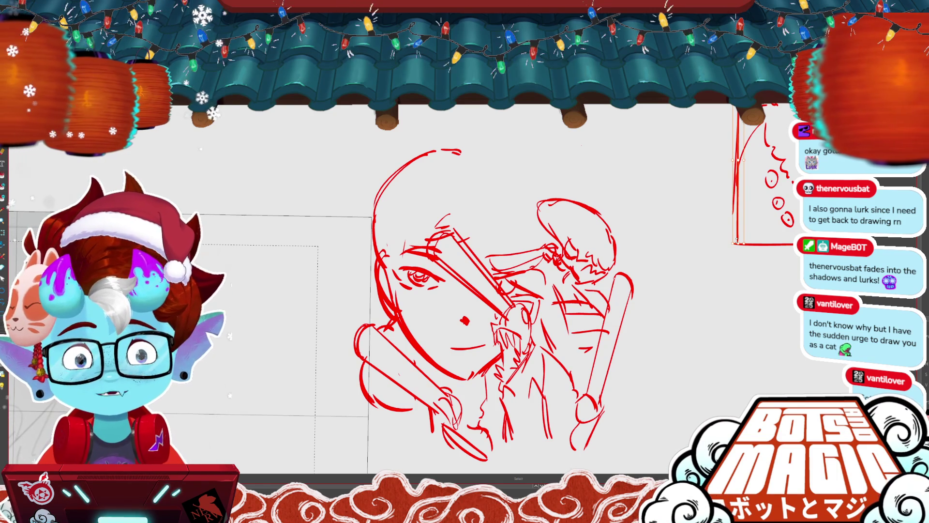
left_click(453, 152)
- Draw a long doubled diagonal line rising above the big head
key("b")
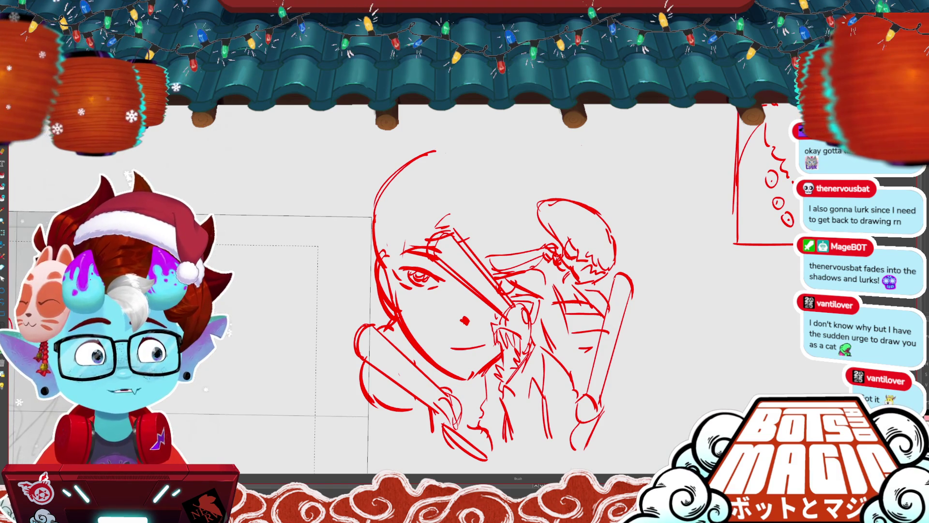
left_click_drag(725, 285, 696, 297)
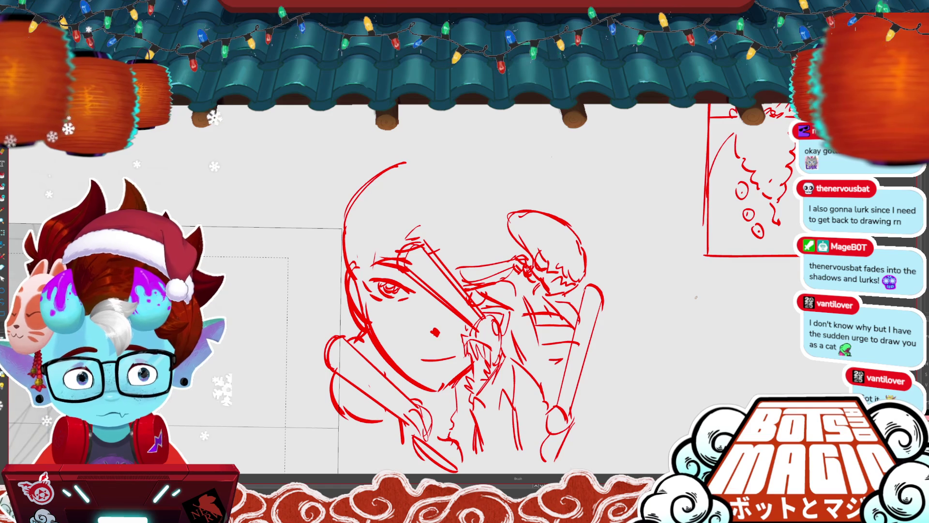
left_click_drag(396, 126, 462, 225)
left_click_drag(398, 122, 463, 228)
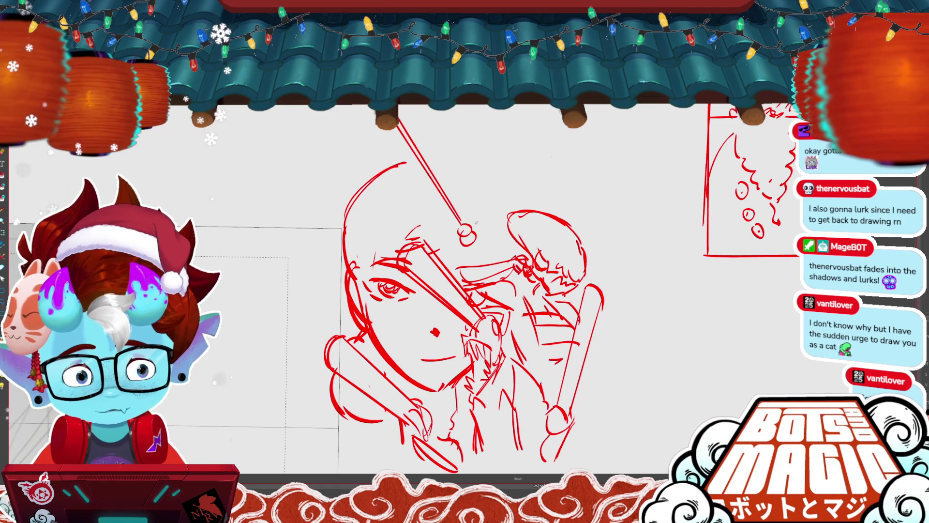
- Draw a loop at the line's lower end, then delete it as a stray stroke
left_click_drag(464, 229, 485, 224)
key("v")
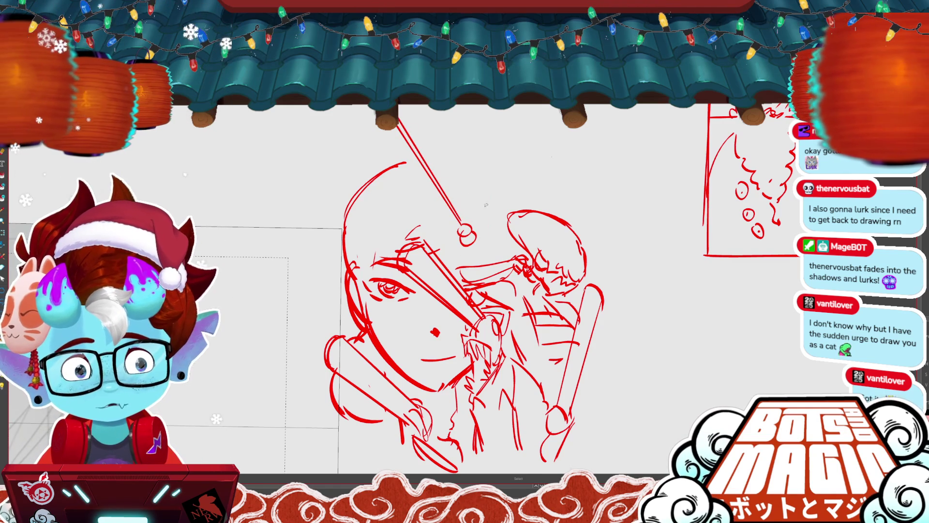
key("Delete")
key("b")
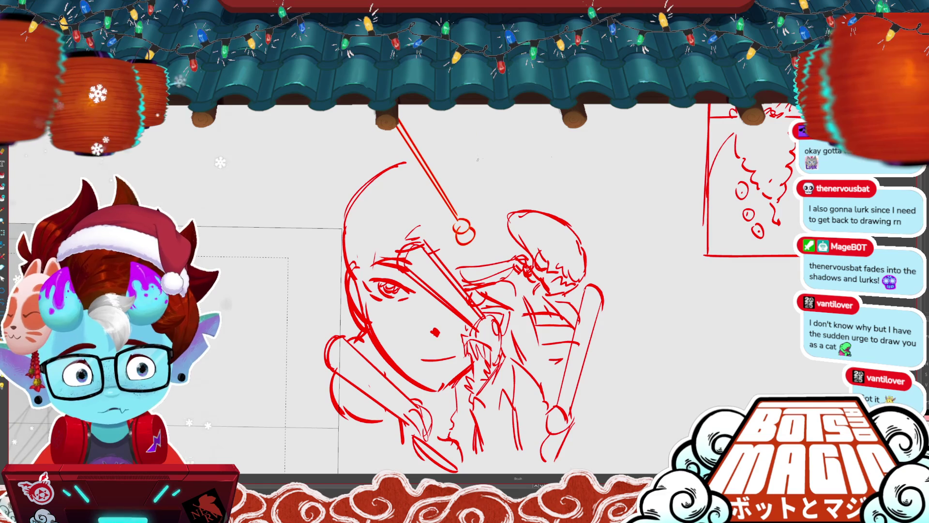
- Sketch a small crossed-oval head and rough body at the top of the line
mouse_move(490, 128)
left_mouse_down()
mouse_move(494, 163)
mouse_move(486, 153)
left_mouse_up()
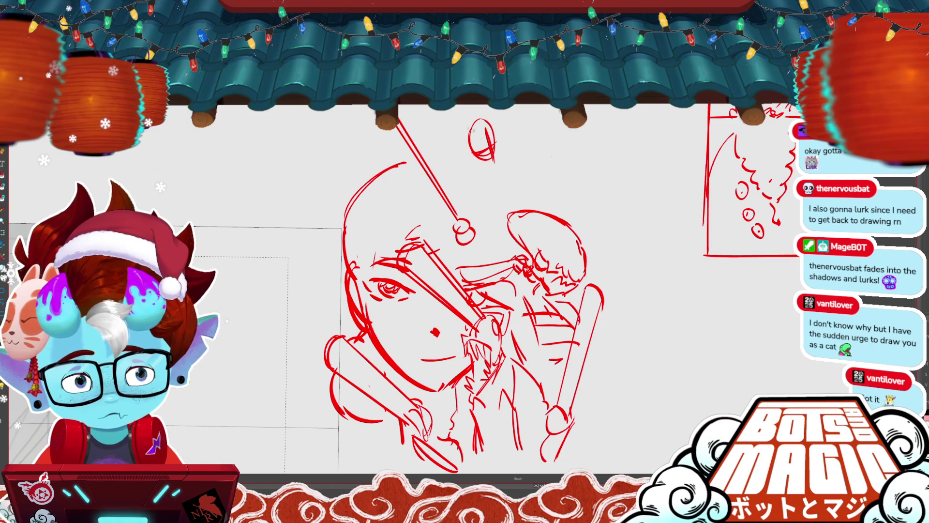
left_click_drag(458, 117, 456, 137)
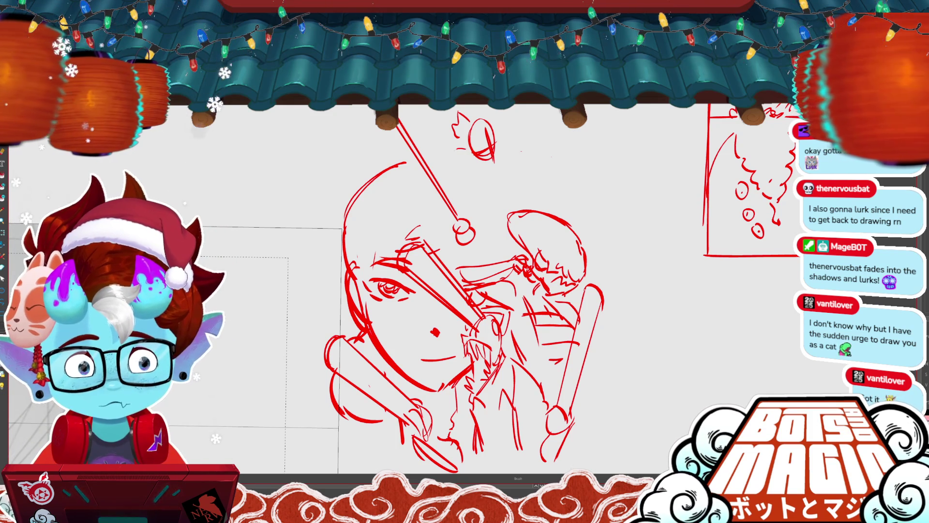
mouse_move(506, 158)
left_mouse_down()
mouse_move(509, 197)
mouse_move(486, 216)
left_mouse_up()
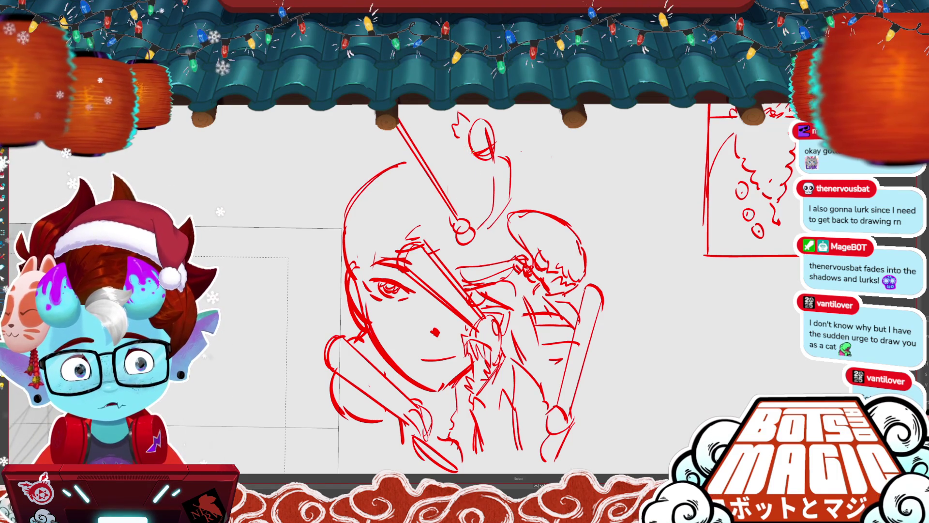
key("Delete")
key("b")
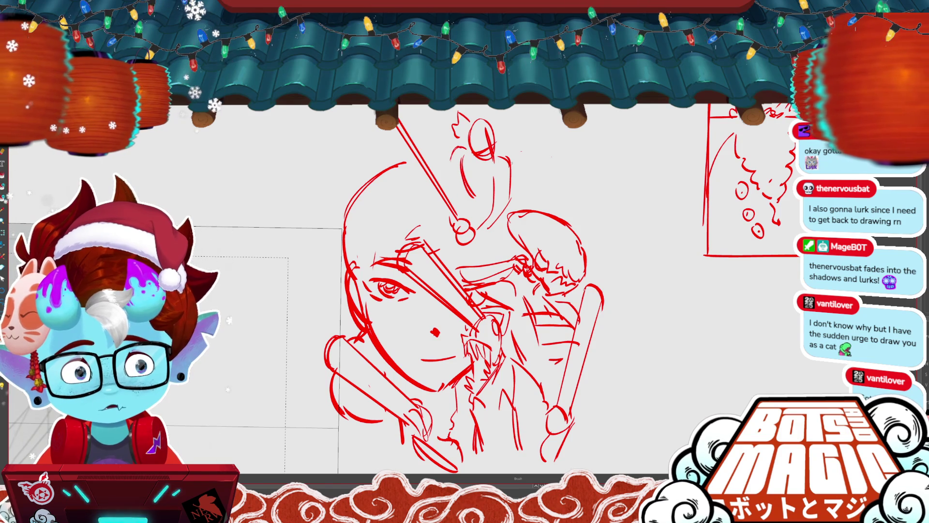
mouse_move(478, 165)
left_mouse_down()
mouse_move(482, 206)
mouse_move(491, 183)
left_mouse_up()
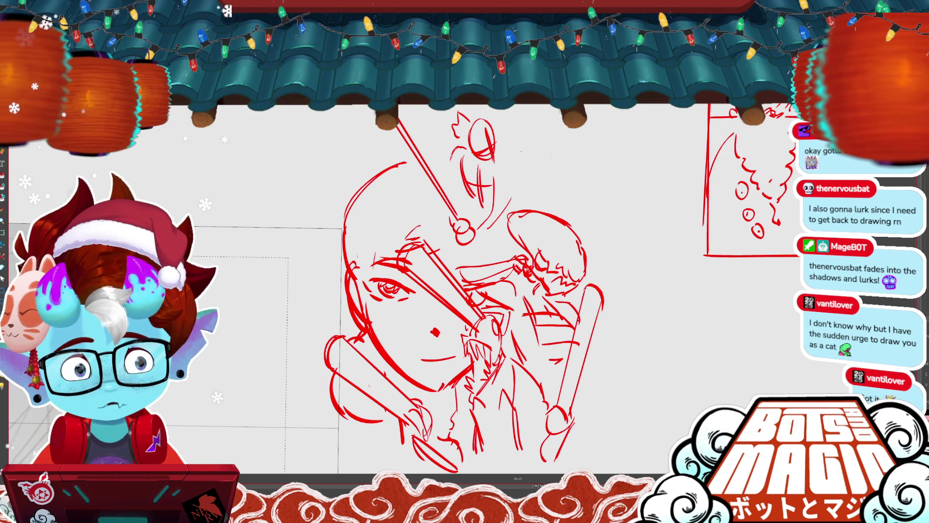
scroll(435, 331, "down", 2)
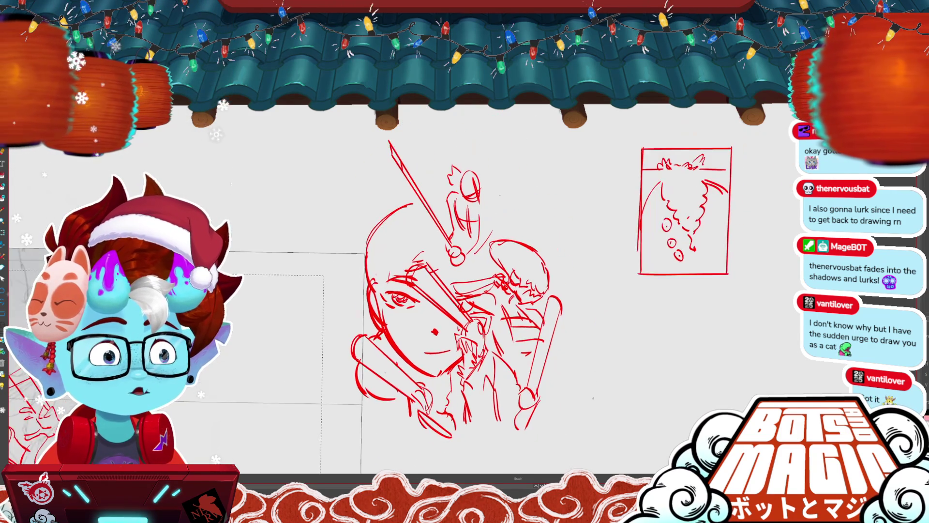
- Mirror the small sword figure so its blade points up-right, reposition it, and add a body stroke
scroll(397, 202, "up", 1)
scroll(397, 202, "up", 1)
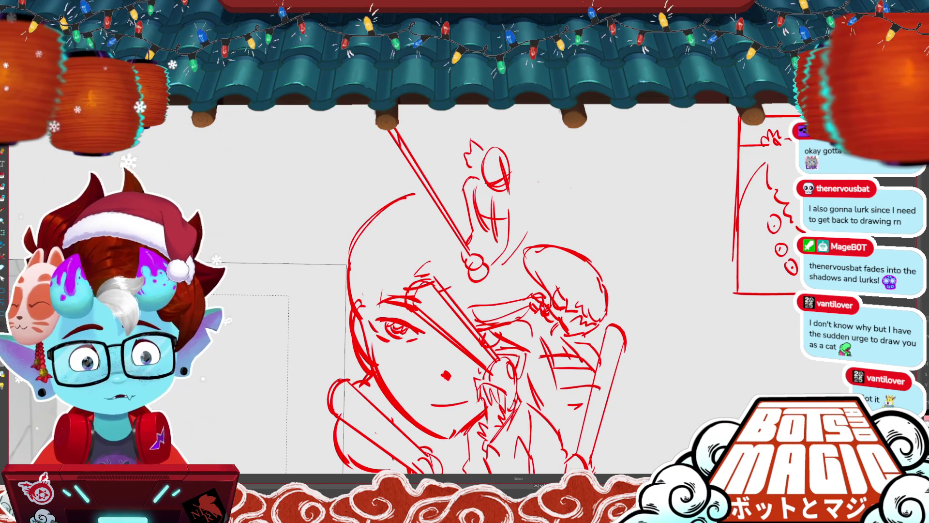
key("h")
left_click_drag(455, 180, 532, 200)
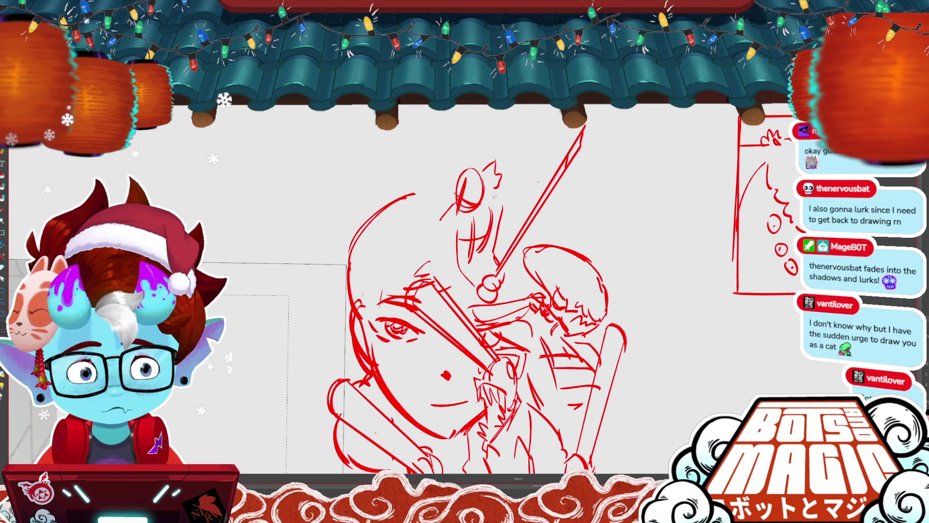
left_click_drag(440, 221, 446, 266)
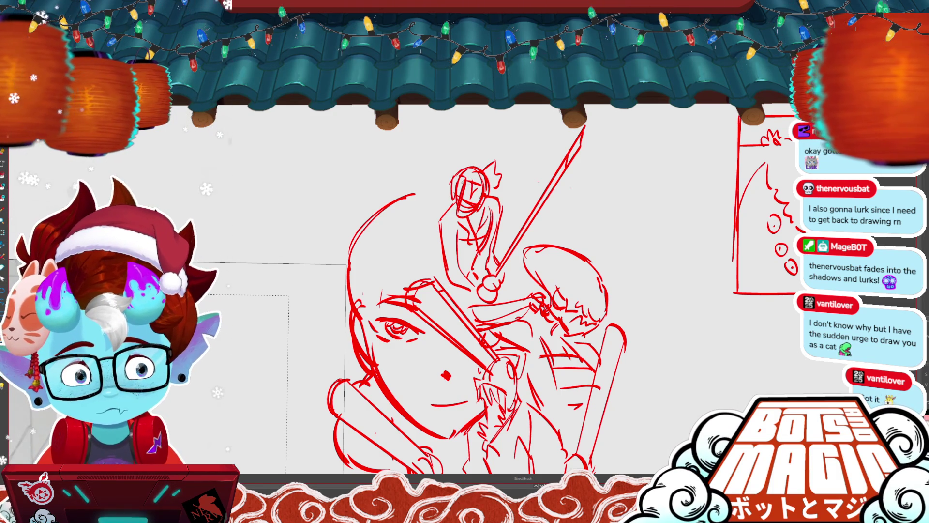
left_click_drag(452, 160, 503, 237)
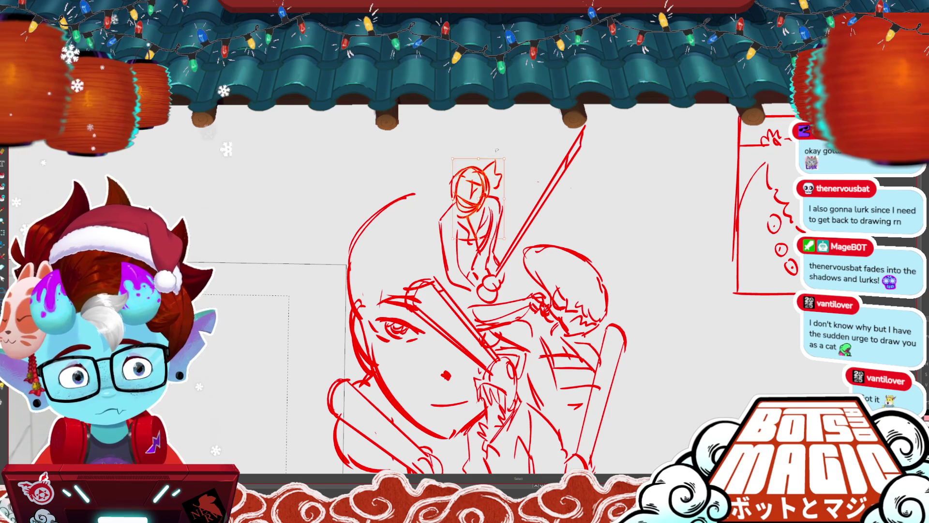
- Delete the small figure's old head, draw a new oval head, and nudge it right
key("Delete")
key("b")
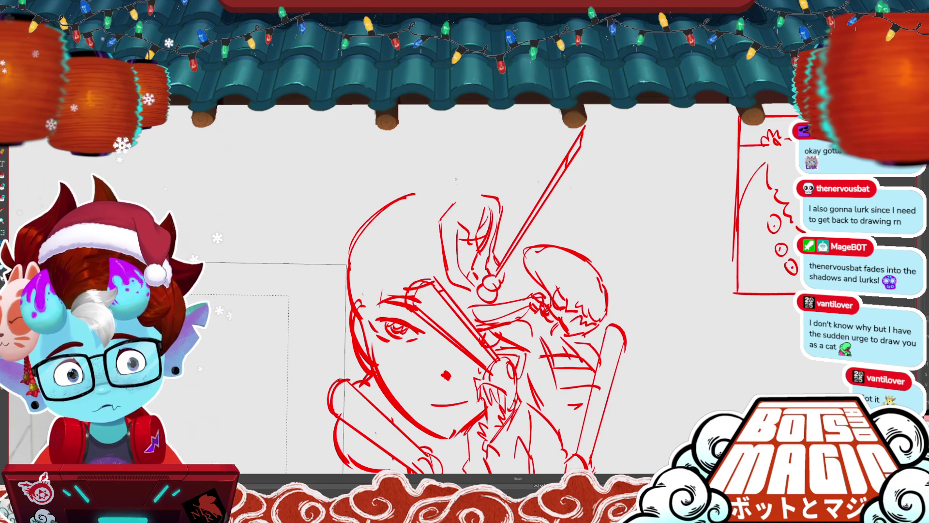
left_click_drag(471, 198, 471, 197)
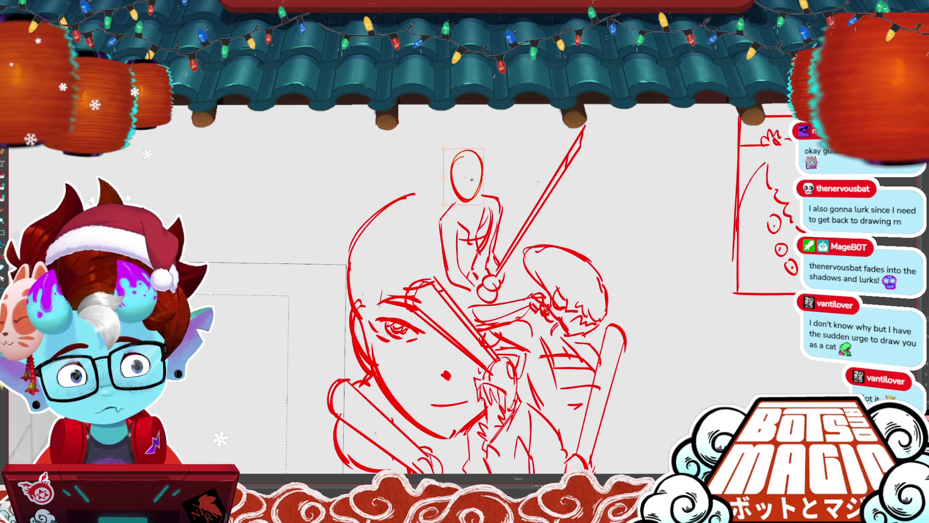
left_click_drag(445, 147, 486, 204)
left_click_drag(474, 167, 479, 167)
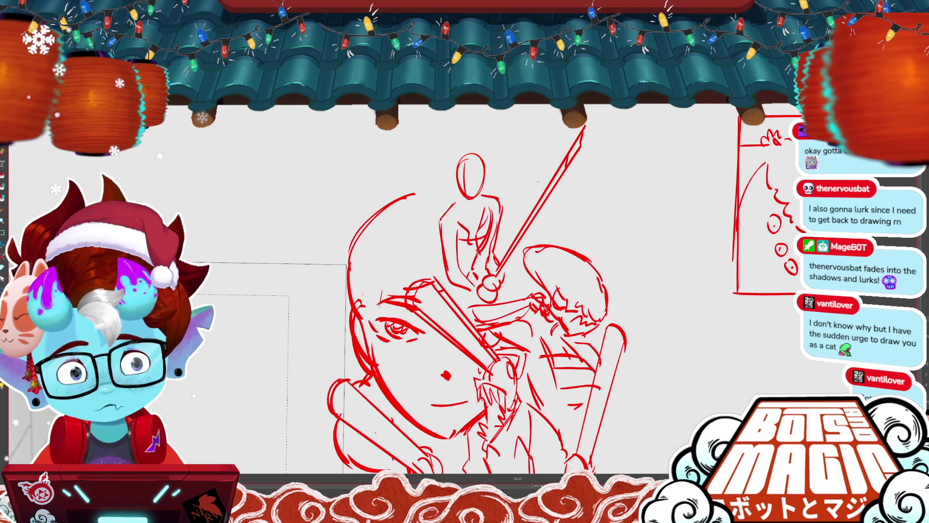
key("ctrl+d")
- Add a head contour, an ear and a spiky hair bun, then select the torso
mouse_move(455, 157)
left_mouse_down()
mouse_move(455, 177)
mouse_move(487, 182)
left_mouse_up()
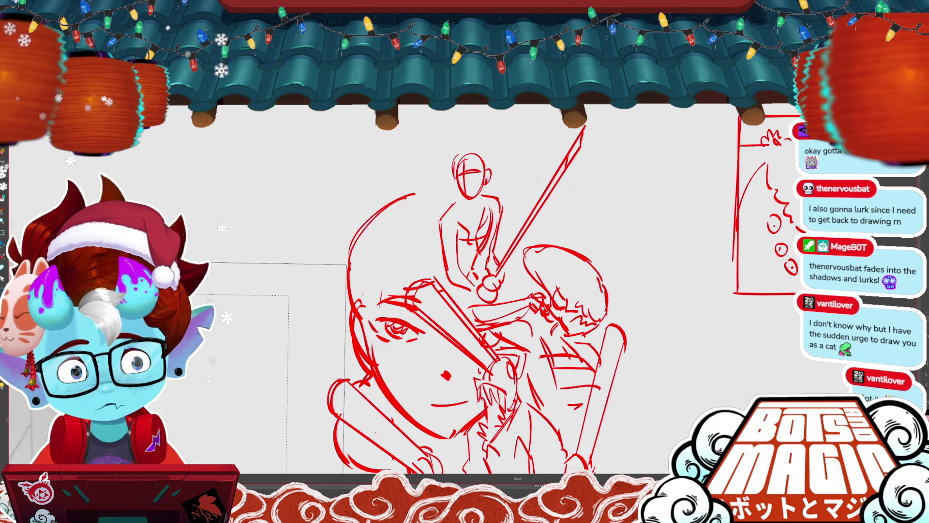
left_click_drag(490, 167, 494, 149)
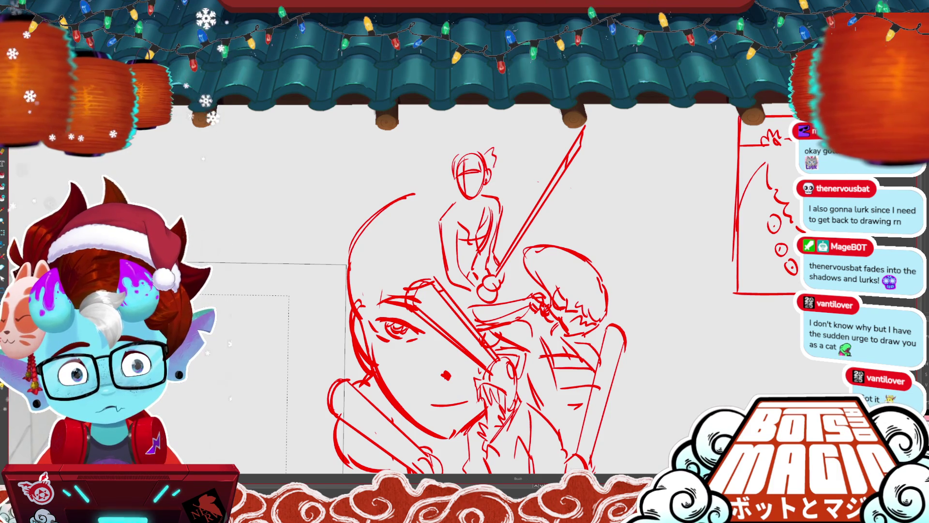
key("m")
left_click_drag(456, 205, 489, 247)
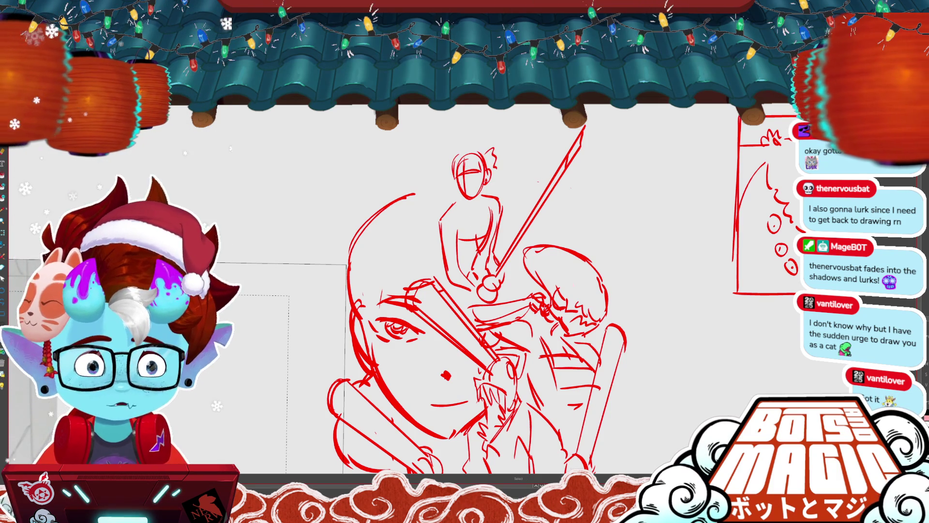
scroll(396, 105, "down", 1)
scroll(510, 176, "up", 1)
scroll(509, 176, "up", 1)
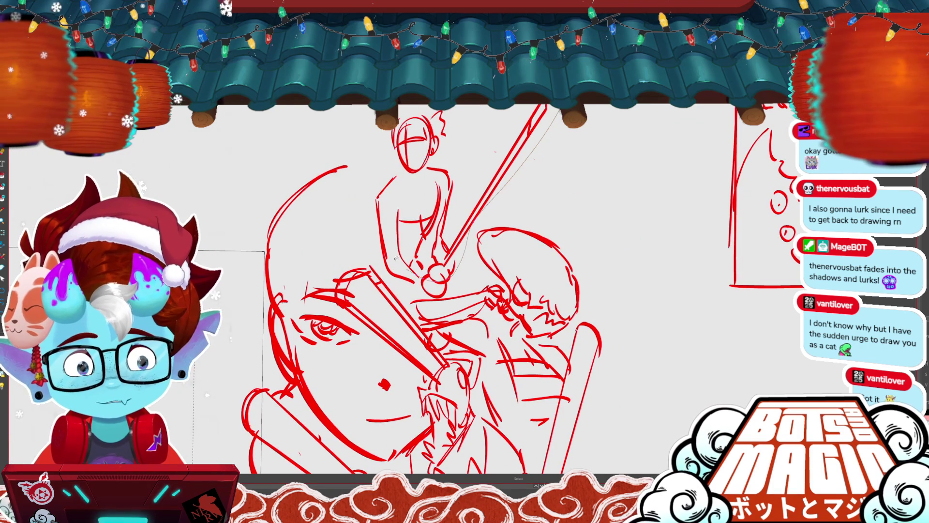
- Delete the small sword figure and its sword, then zoom out to review the whole sketch
key("Delete")
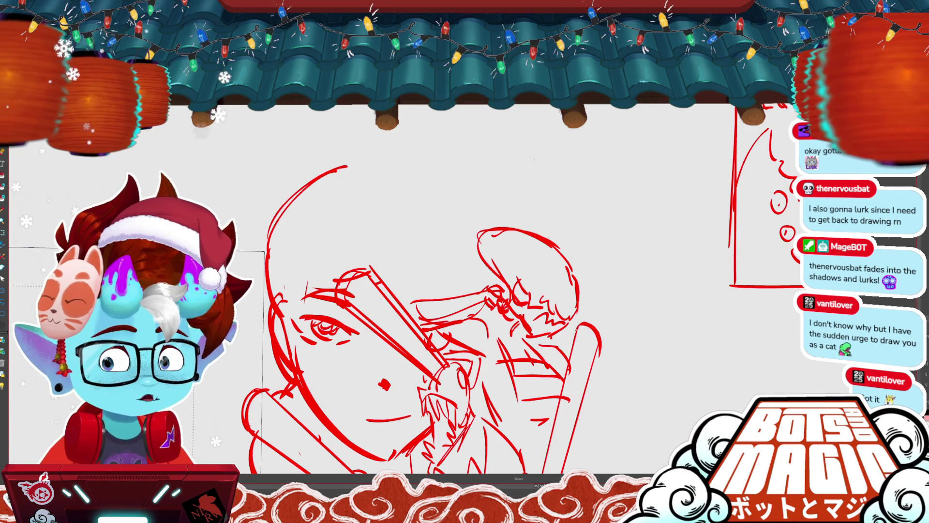
left_click_drag(575, 294, 571, 225)
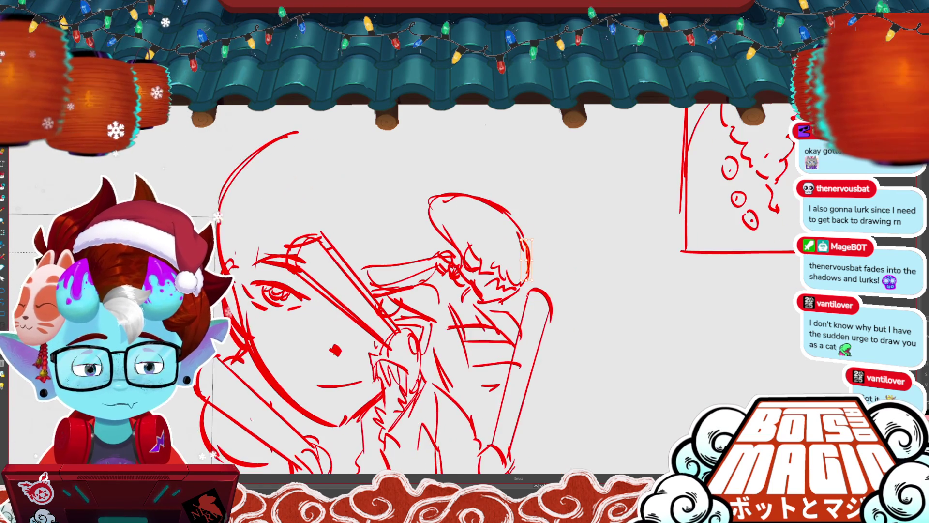
key("ctrl+minus")
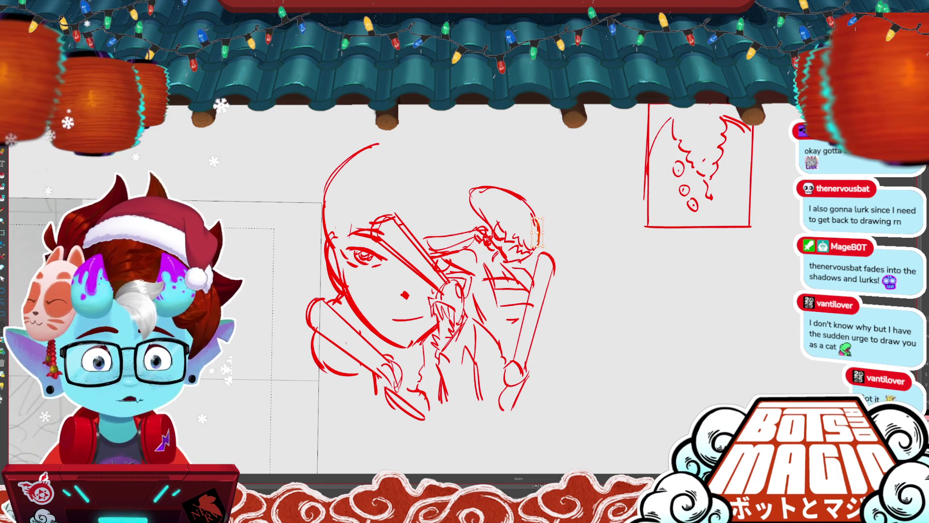
- Draw a small oval head above the big face and a diagonal staff angled down-right
left_click_drag(537, 233, 607, 266)
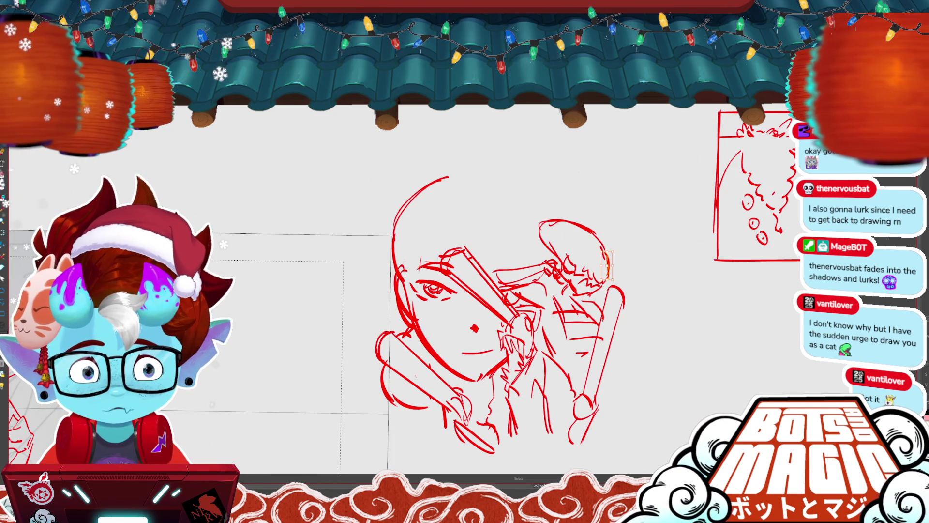
left_click_drag(523, 130, 531, 170)
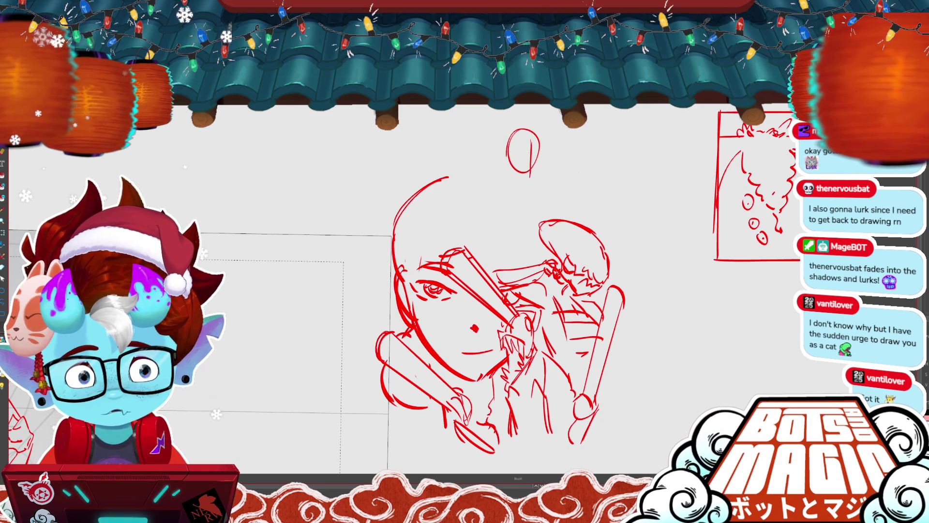
key("ctrl+t")
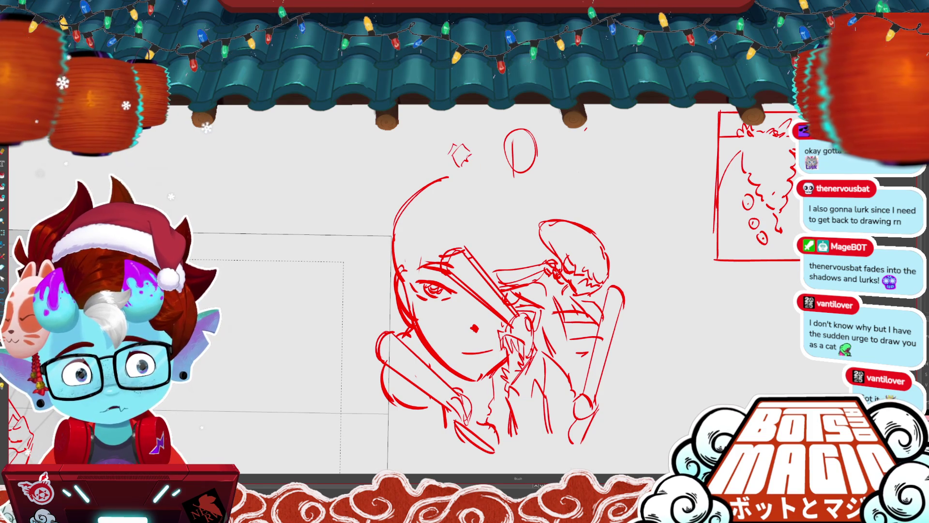
left_click_drag(472, 164, 569, 211)
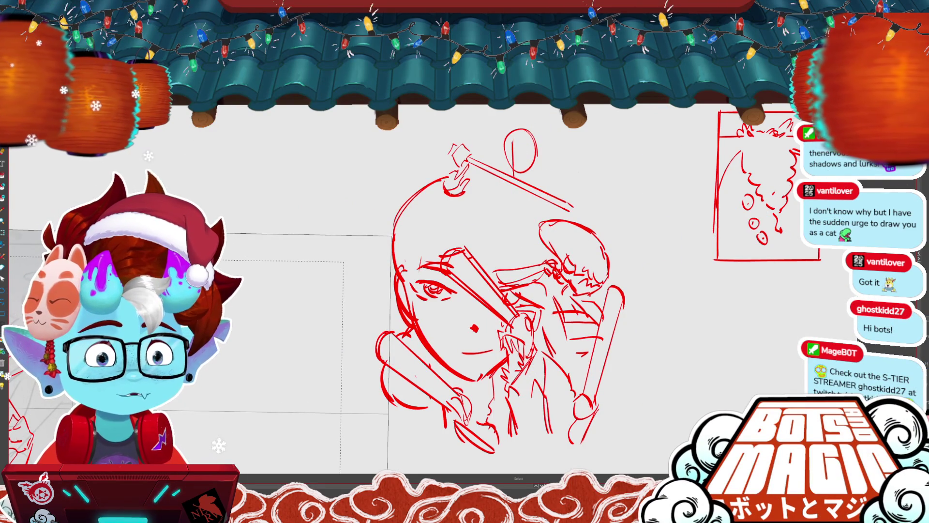
- Rotate the canvas slightly clockwise and add short strokes to the upper fighter's head and sword hilt
mouse_move(876, 183)
left_mouse_down()
mouse_move(582, 218)
mouse_move(686, 258)
left_mouse_up()
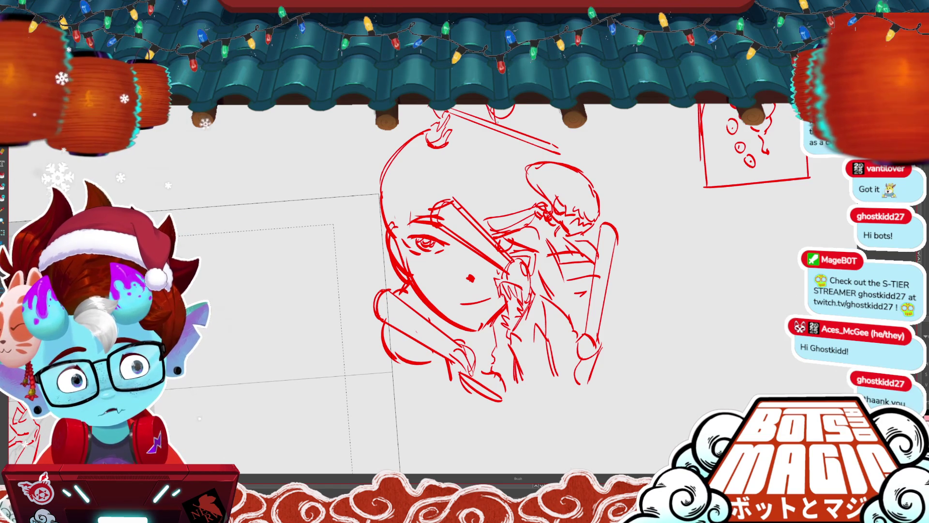
scroll(484, 291, "up", 2)
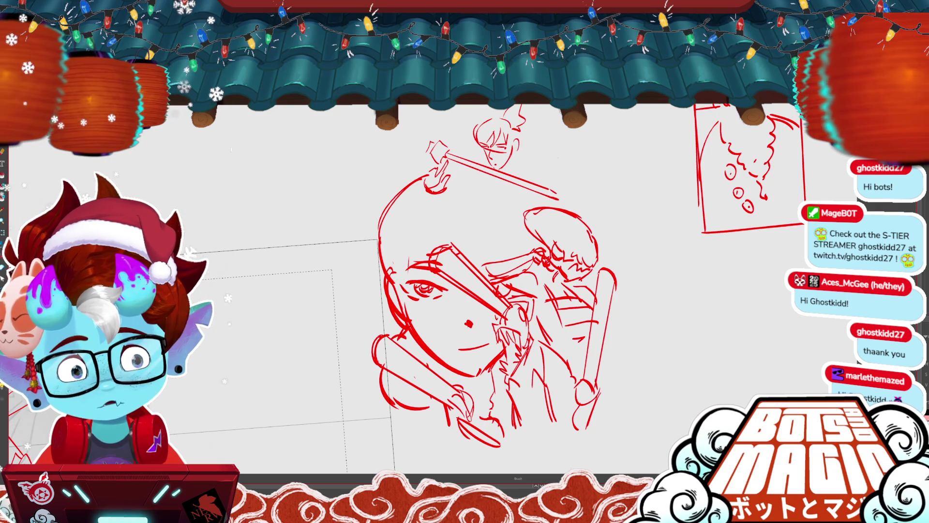
key("b")
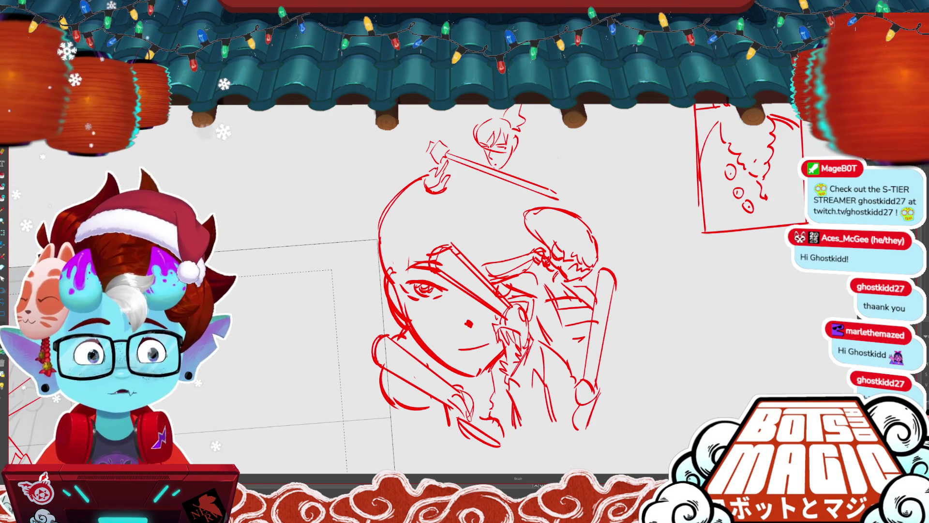
left_click_drag(446, 193, 468, 203)
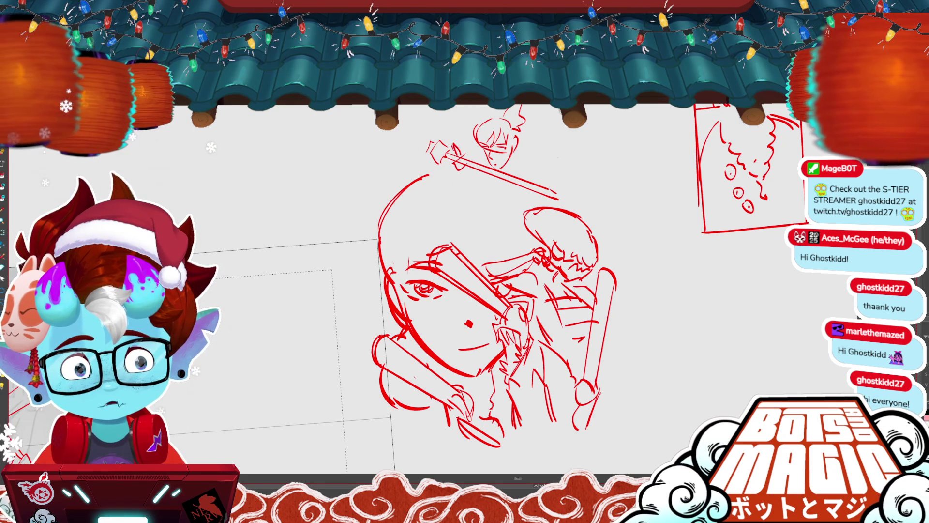
left_click_drag(442, 145, 452, 160)
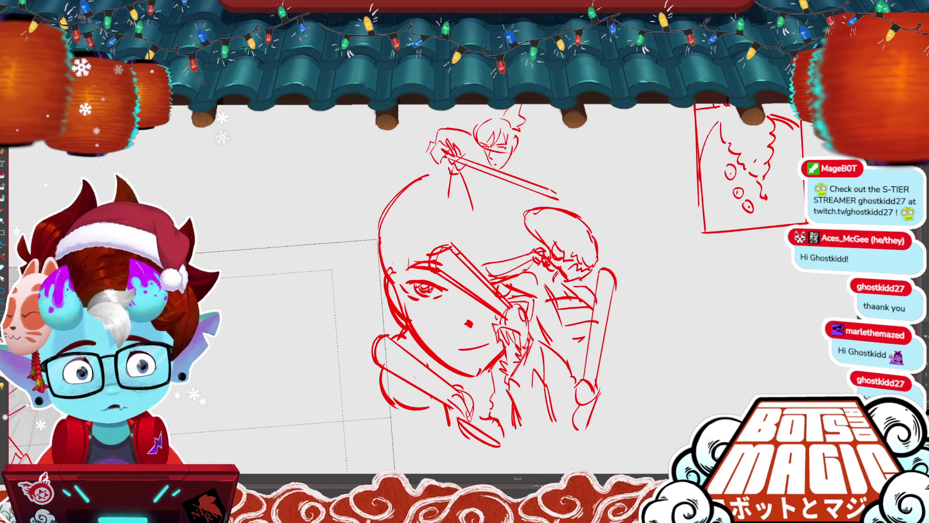
- Zoom in and add a diagonal stroke and a bent stroke beside the upper fighter's torso
key("m")
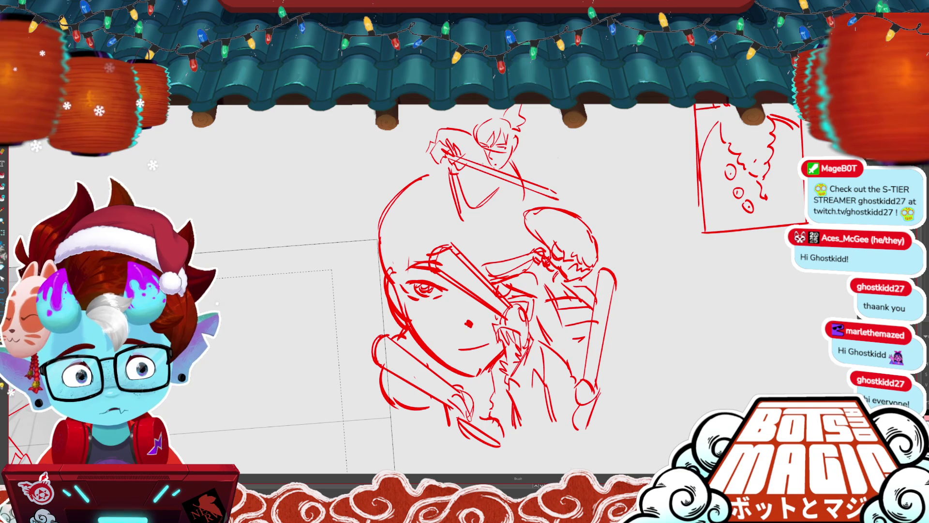
key("b")
left_click(522, 179, "ctrl")
key("ctrl+plus")
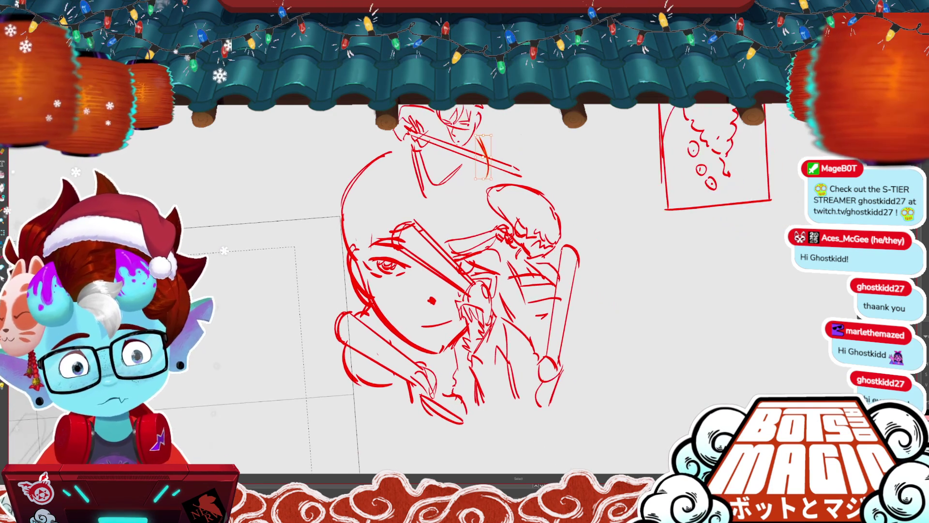
key("ctrl+plus")
key("b")
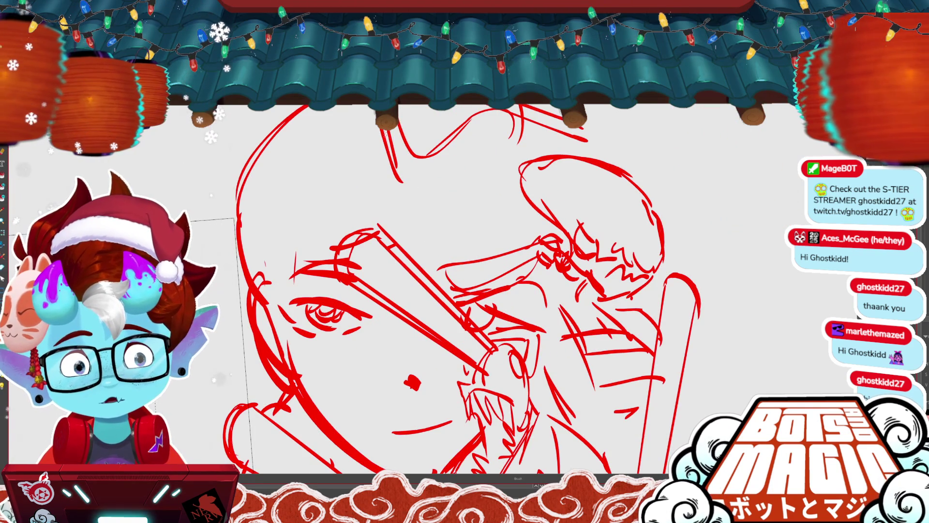
left_click_drag(499, 164, 419, 202)
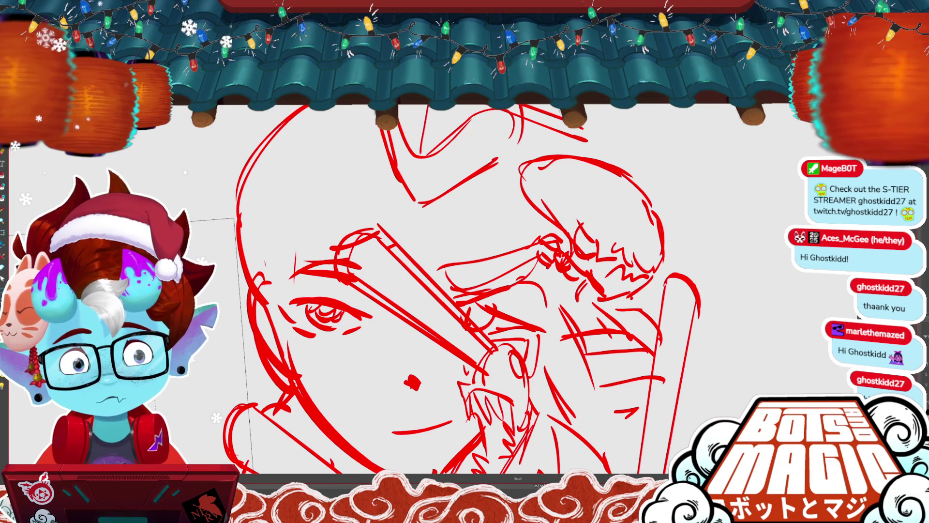
left_click_drag(543, 280, 595, 391)
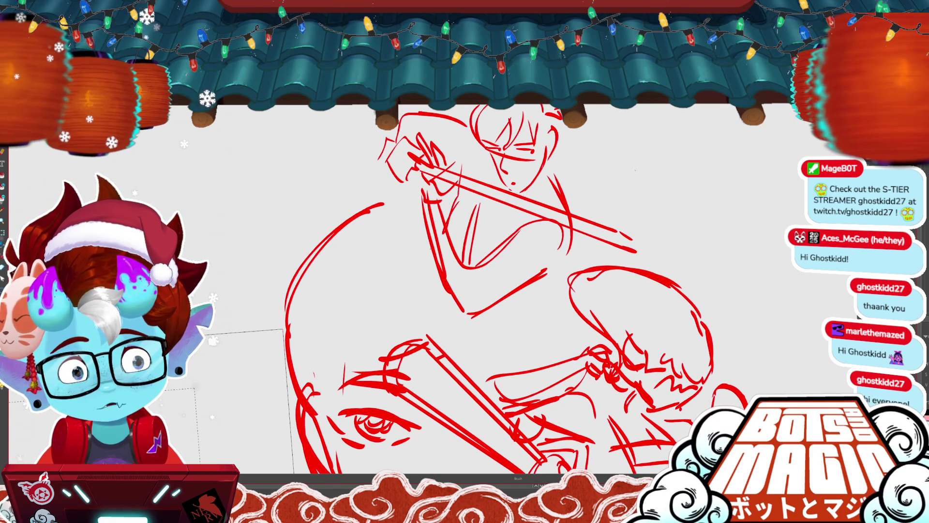
left_click_drag(414, 265, 422, 304)
key("ctrl+minus")
key("ctrl+minus")
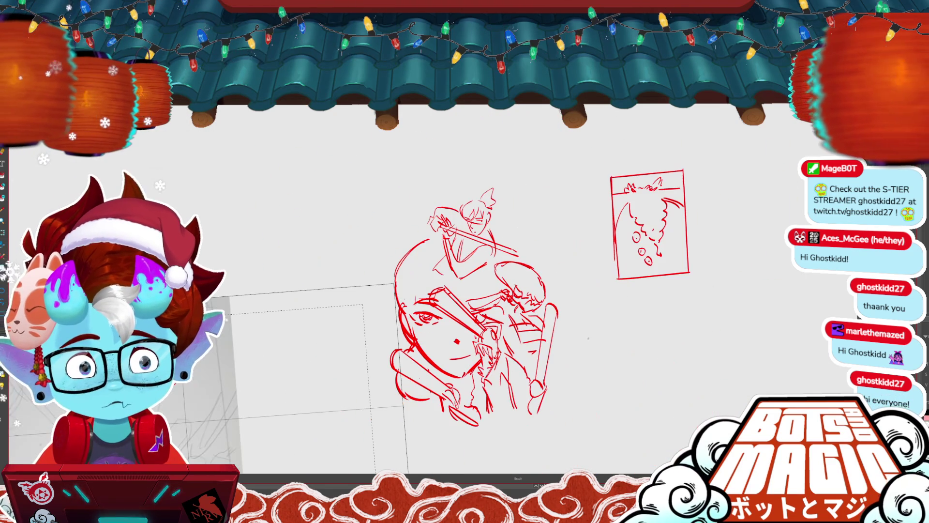
- Draw a curved stroke and an oval right of the head, keeping the flame mark
mouse_move(529, 234)
left_mouse_down()
mouse_move(487, 177)
mouse_move(504, 203)
left_mouse_up()
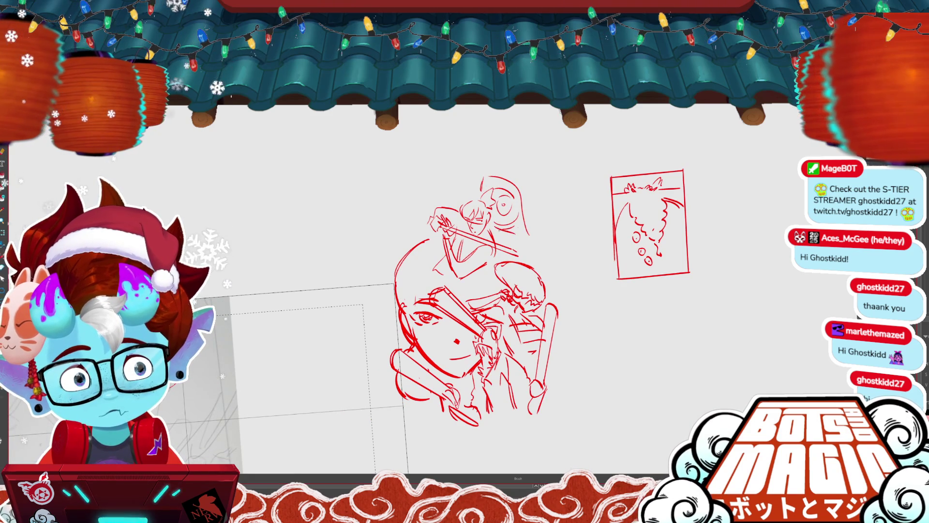
mouse_move(538, 190)
left_mouse_down()
mouse_move(529, 245)
mouse_move(543, 251)
left_mouse_up()
key("ctrl+z")
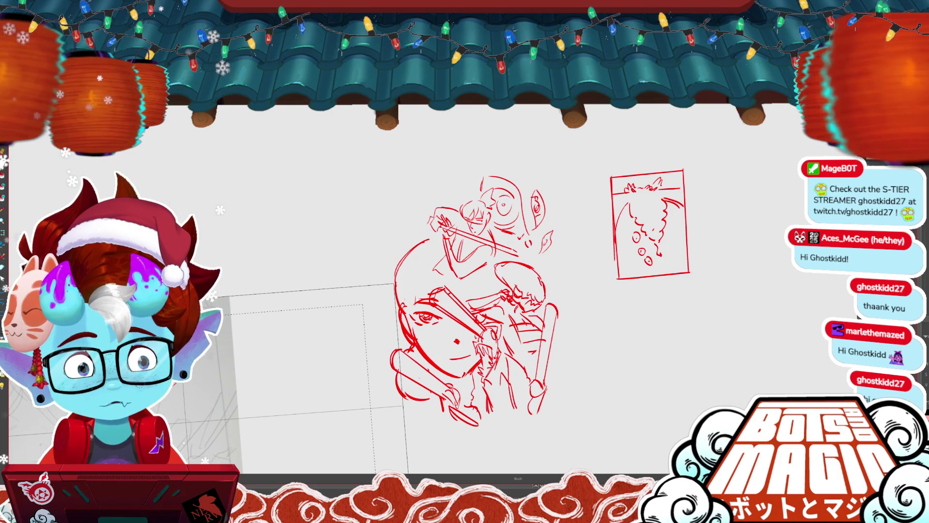
key("ctrl+z")
key("ctrl+y")
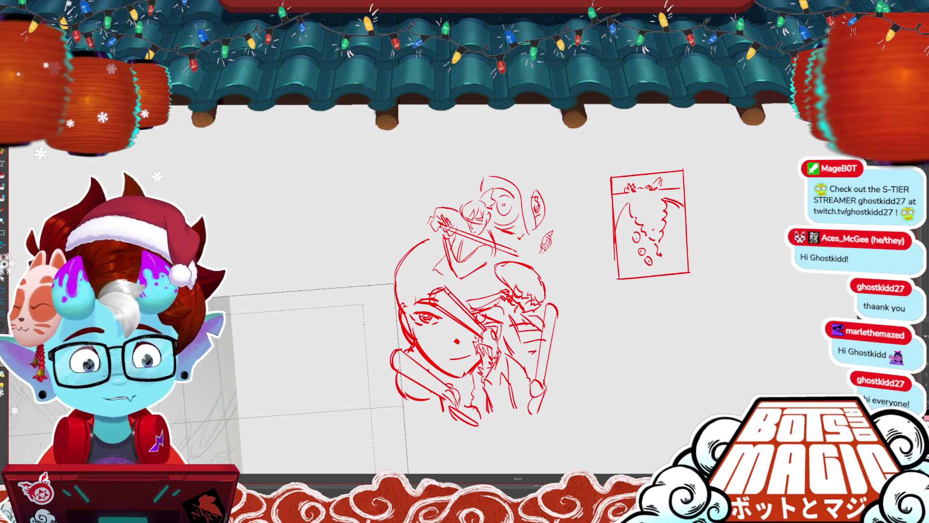
- Select the small stray stroke near the big face and delete it
mouse_move(669, 199)
left_mouse_down()
mouse_move(577, 204)
mouse_move(682, 211)
left_mouse_up()
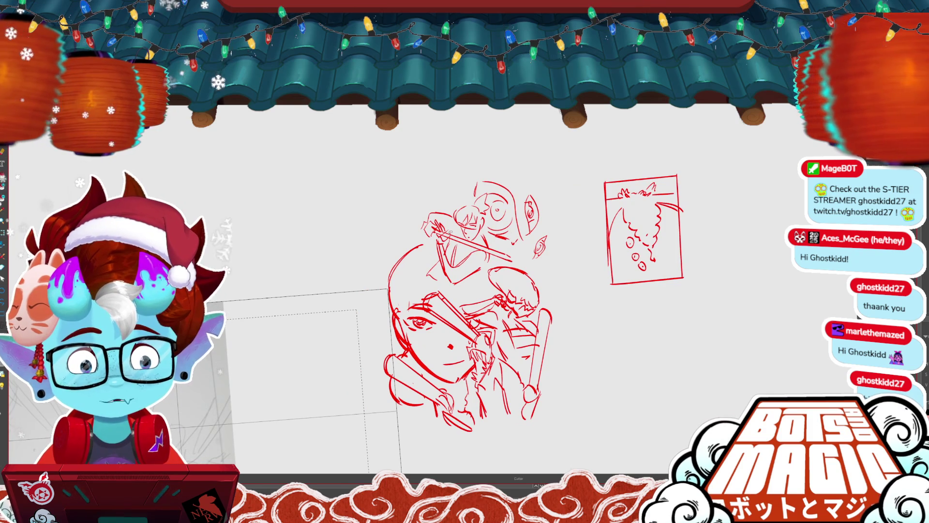
key("b")
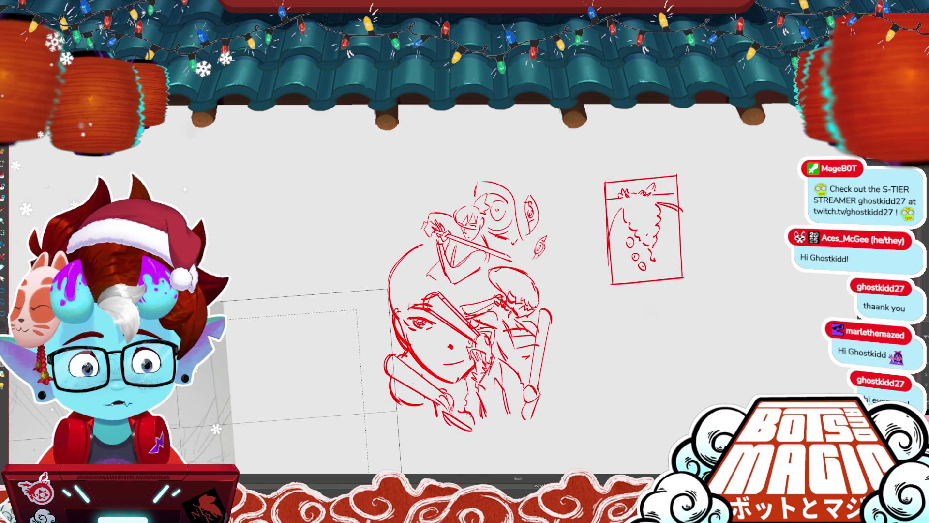
scroll(450, 237, "up", 1)
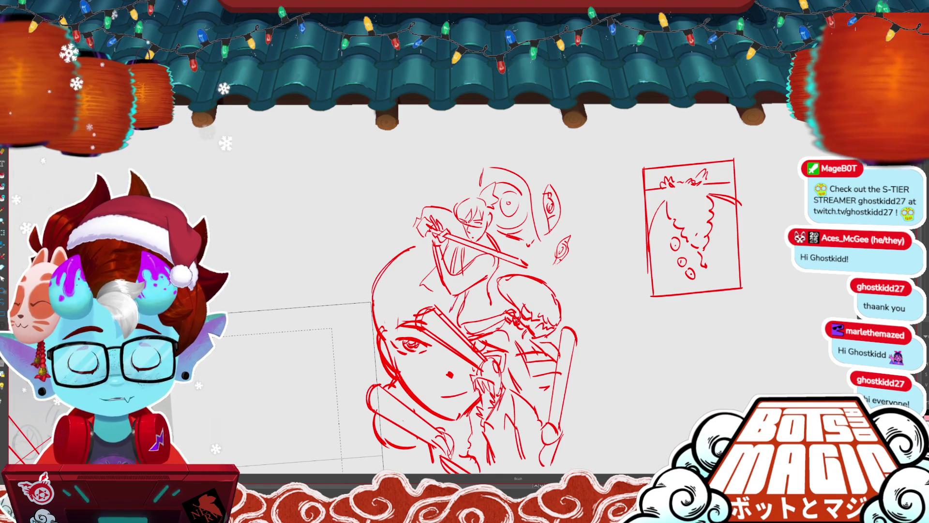
key("b")
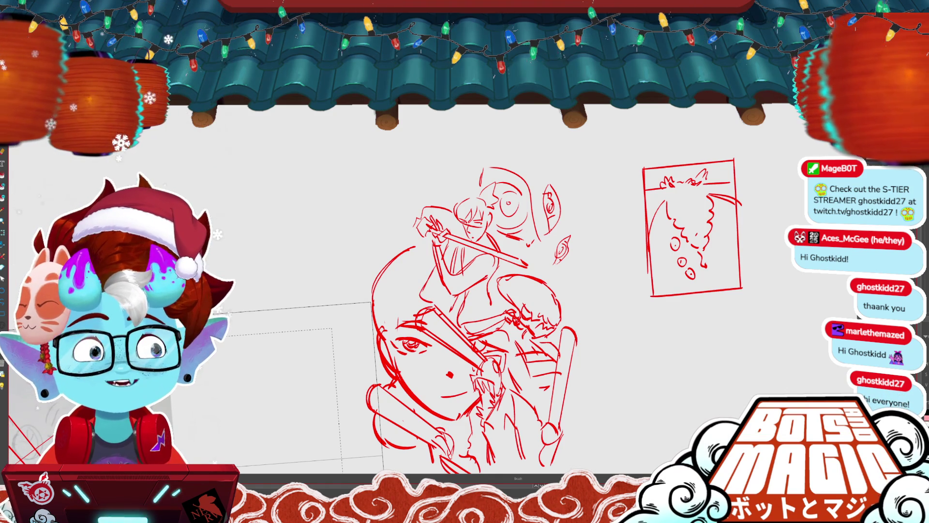
left_click_drag(427, 283, 424, 284)
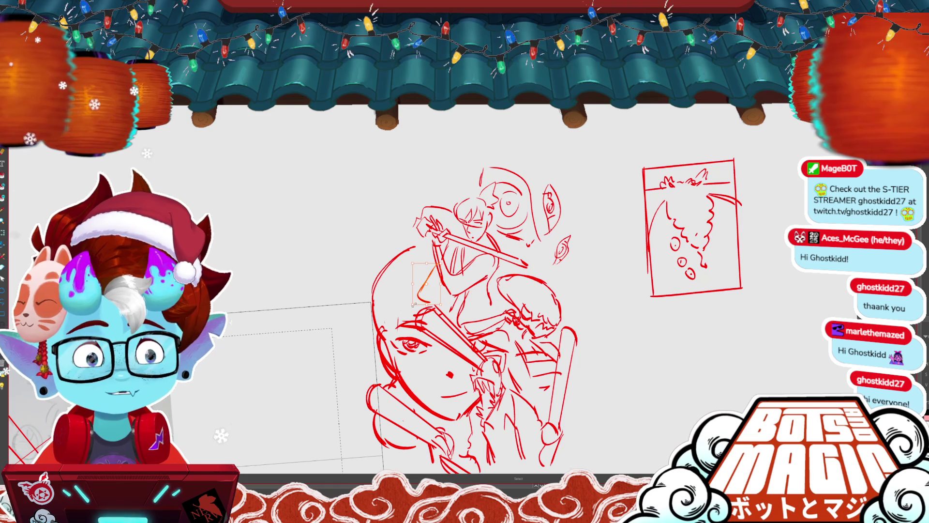
key("Delete")
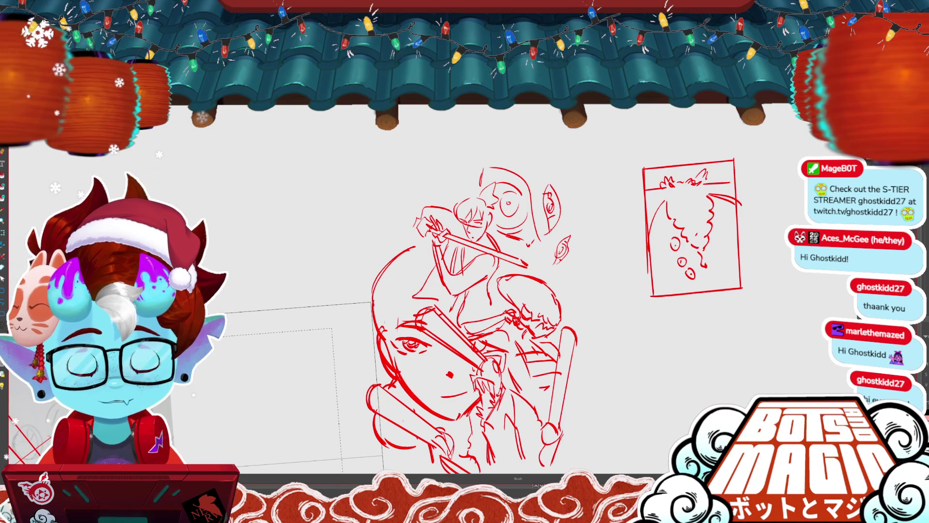
scroll(451, 203, "down", 3)
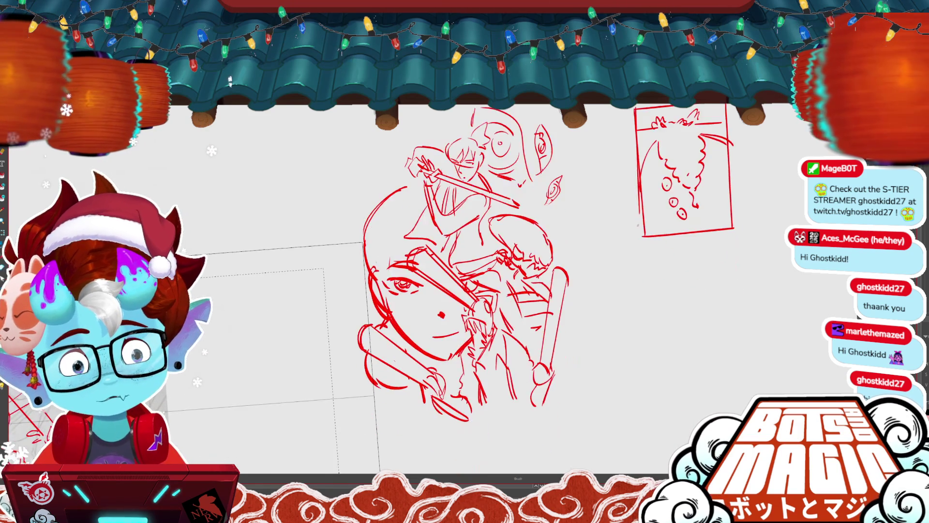
scroll(721, 271, "up", 3)
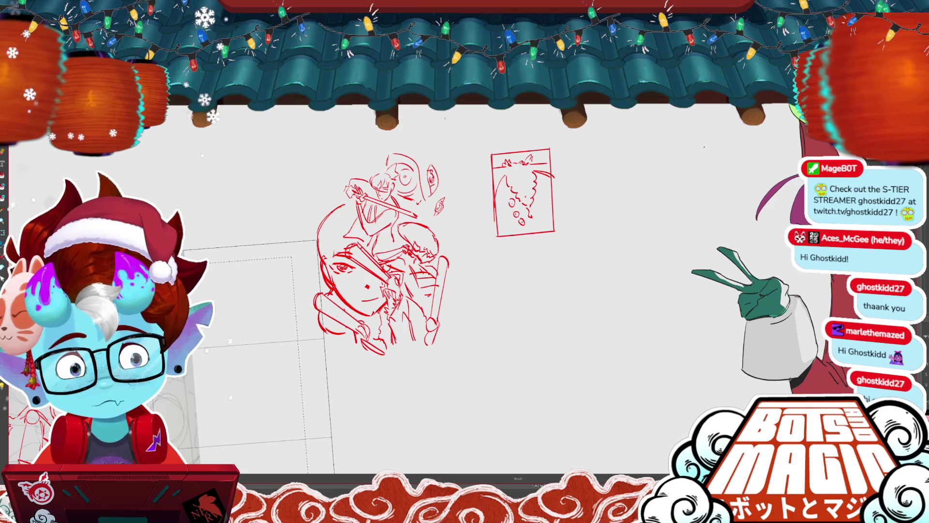
- Draw the frame's bottom edge, move the thumbnail sketch up-left, and lower the frame's top edge
left_click_drag(458, 344, 314, 356)
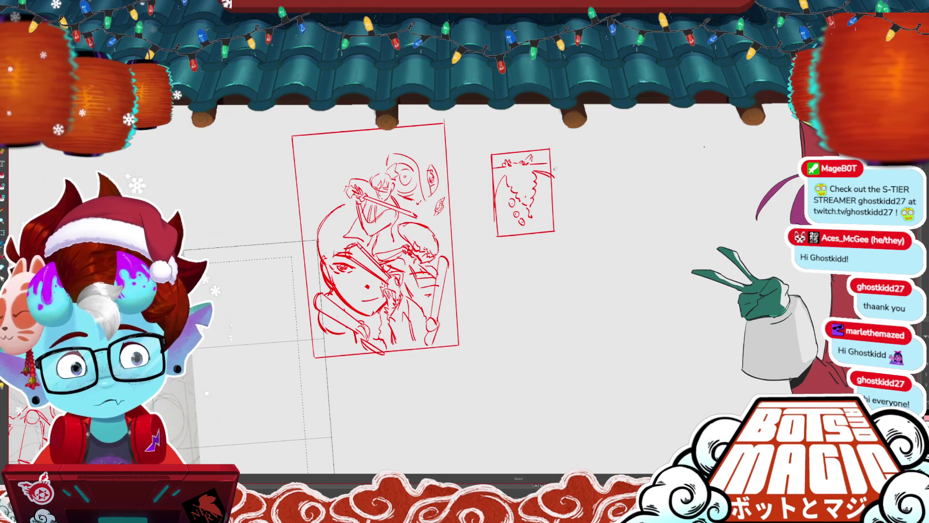
left_click_drag(563, 177, 489, 159)
mouse_move(563, 223)
left_mouse_down()
mouse_move(530, 187)
mouse_move(507, 185)
left_mouse_up()
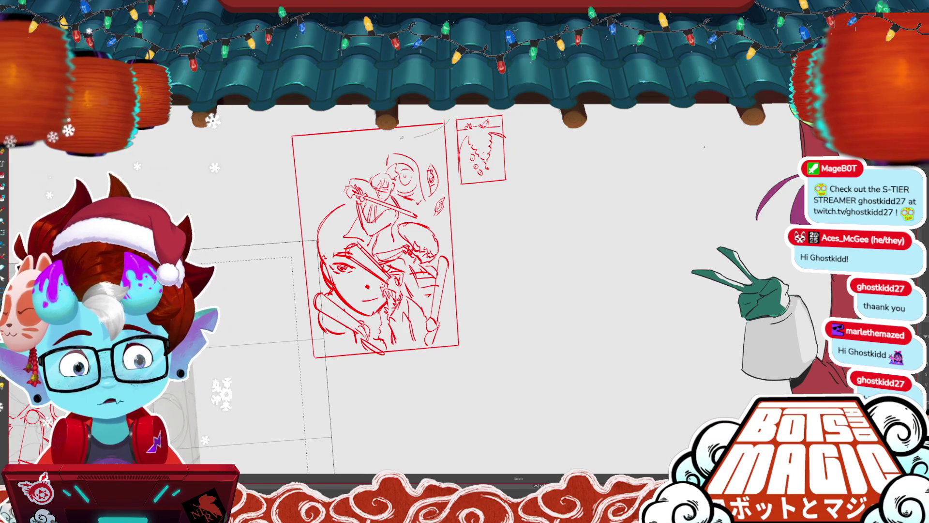
left_click_drag(292, 144, 444, 133)
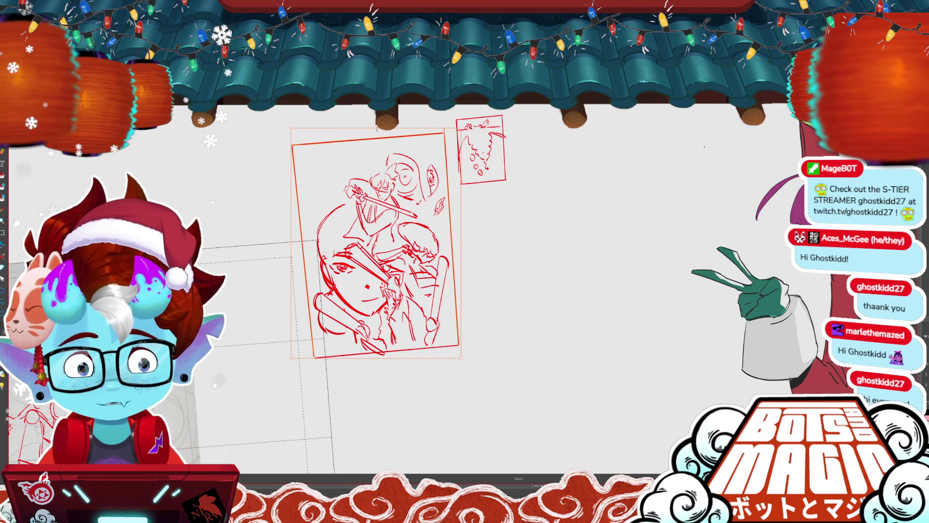
left_click_drag(376, 128, 376, 131)
left_click(511, 144)
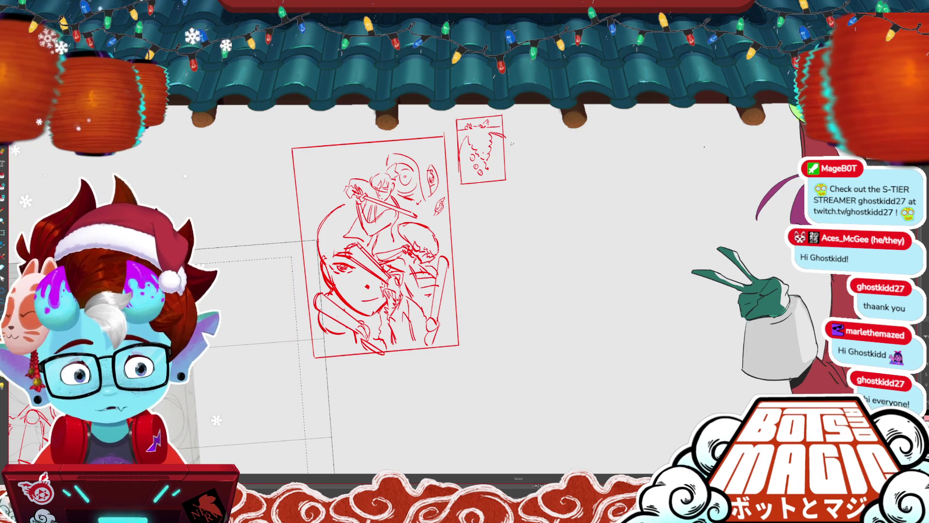
- Zoom in and add a curved stroke at the frame's upper left
key("ctrl+plus")
key("b")
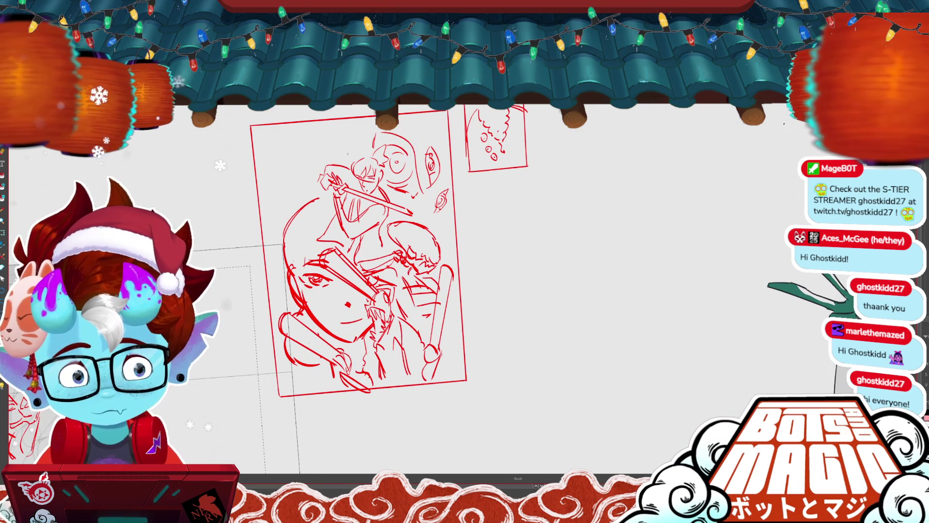
left_click_drag(318, 125, 338, 150)
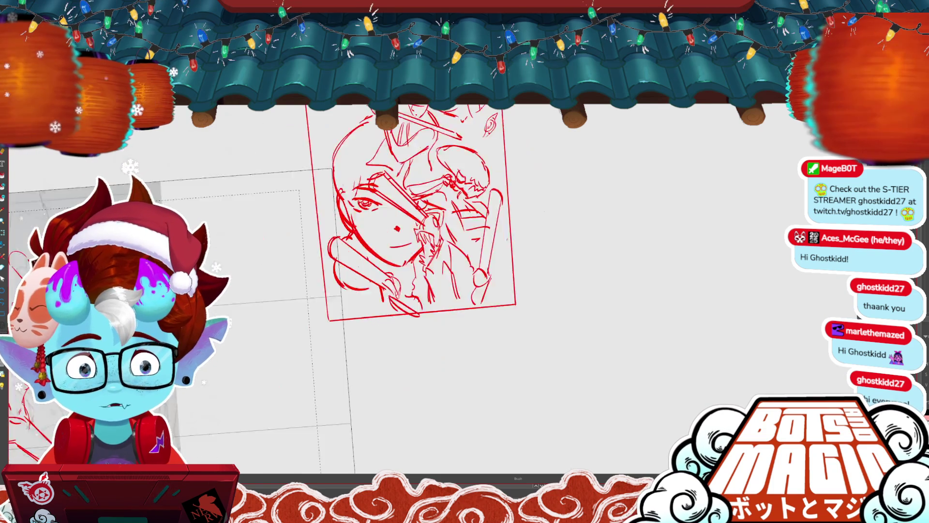
- Move the bat-wielding fighter sketch aside and shrink it to about half size
left_click_drag(348, 305, 697, 141)
scroll(445, 249, "down", 3)
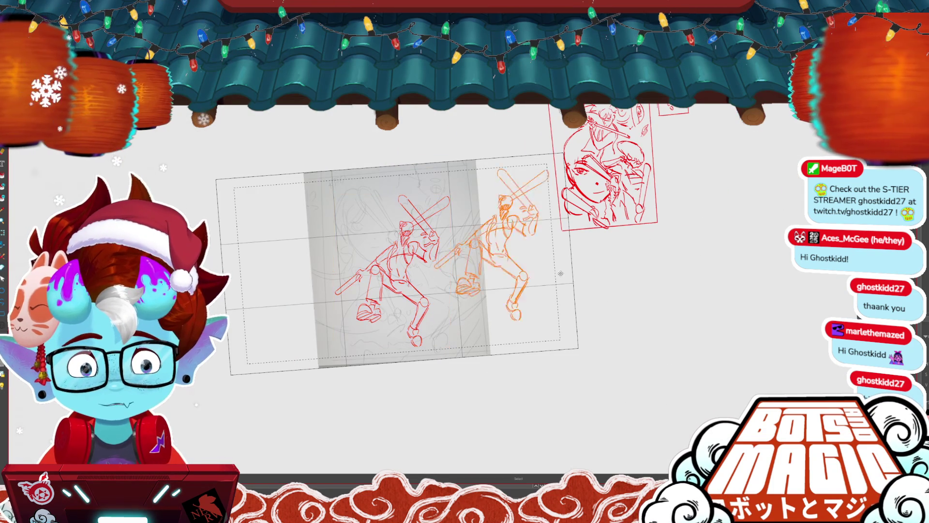
left_click_drag(429, 402, 773, 356)
left_click_drag(822, 105, 537, 129)
left_click_drag(506, 337, 427, 242)
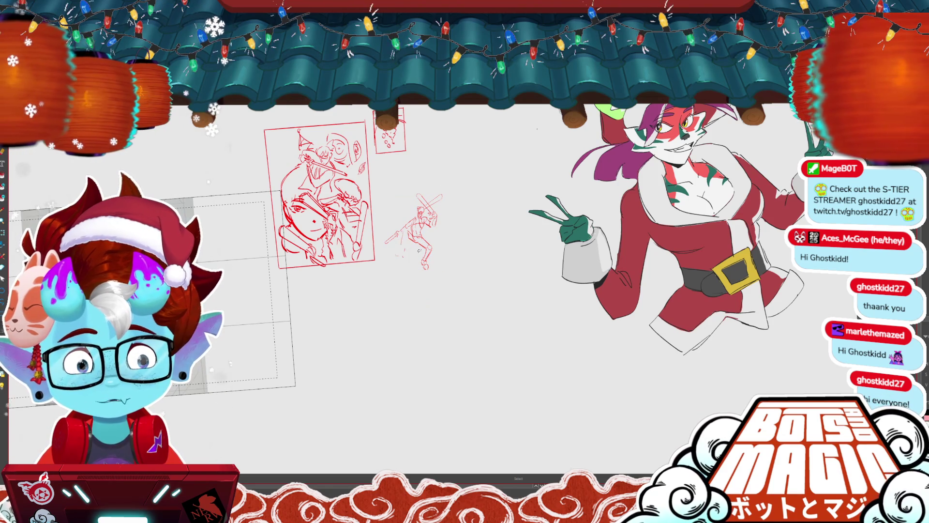
left_click(425, 245)
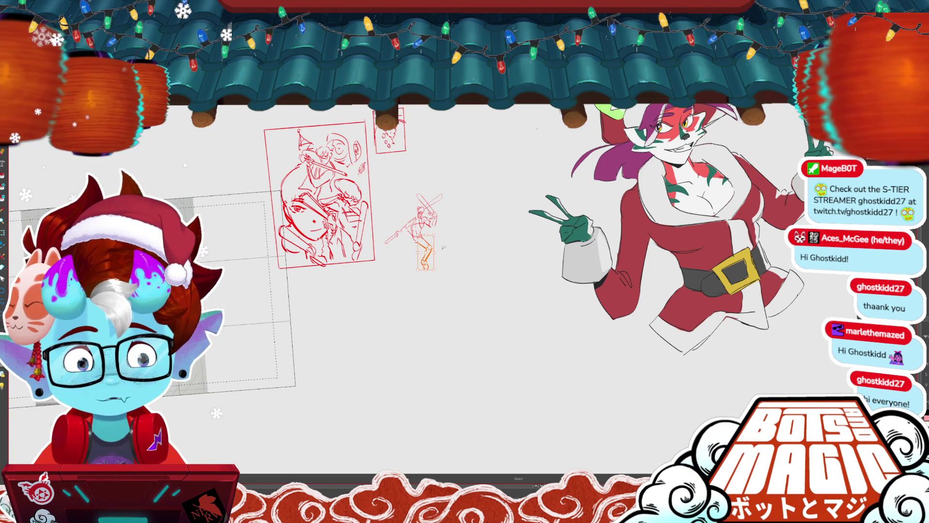
- Nudge the bat stroke right and shift the whole fighter figure down and right
scroll(397, 212, "up", 3)
scroll(398, 212, "up", 2)
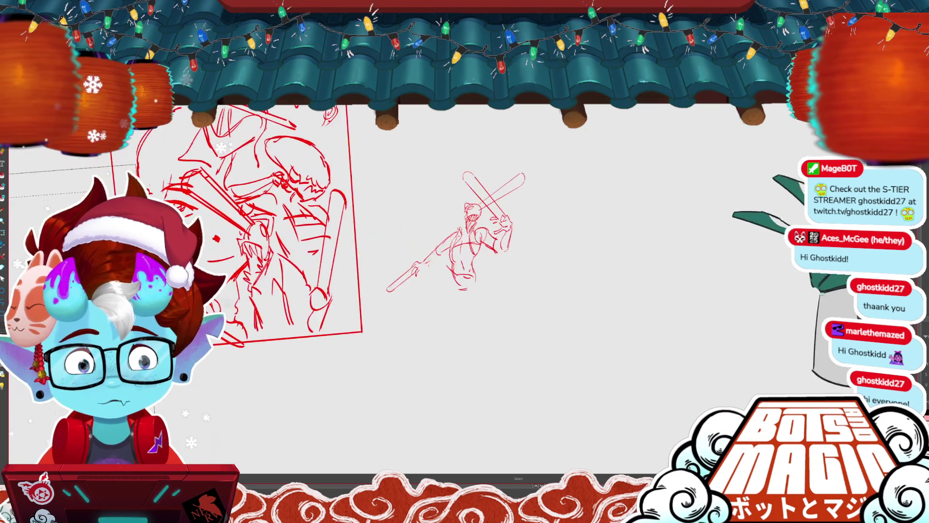
left_click_drag(401, 313, 407, 312)
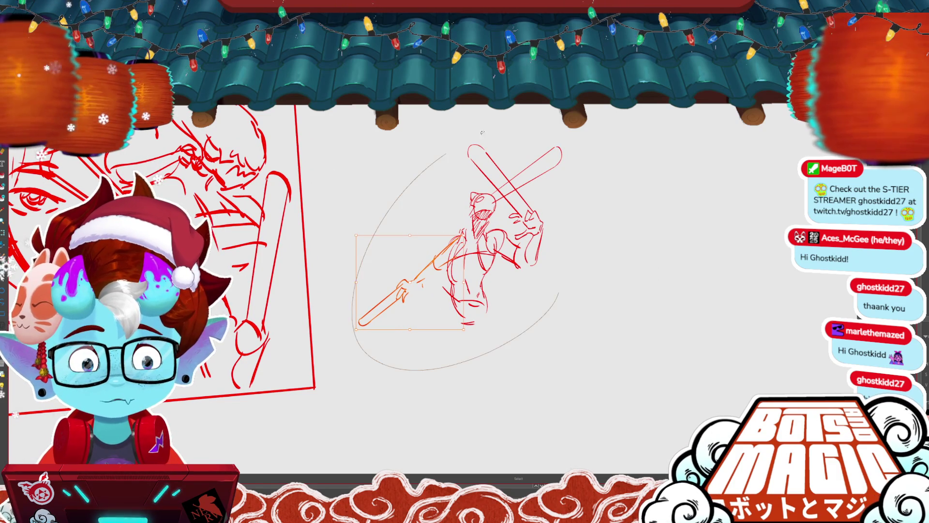
left_click_drag(556, 281, 559, 273)
left_click_drag(521, 172, 562, 207)
key("ctrl+d")
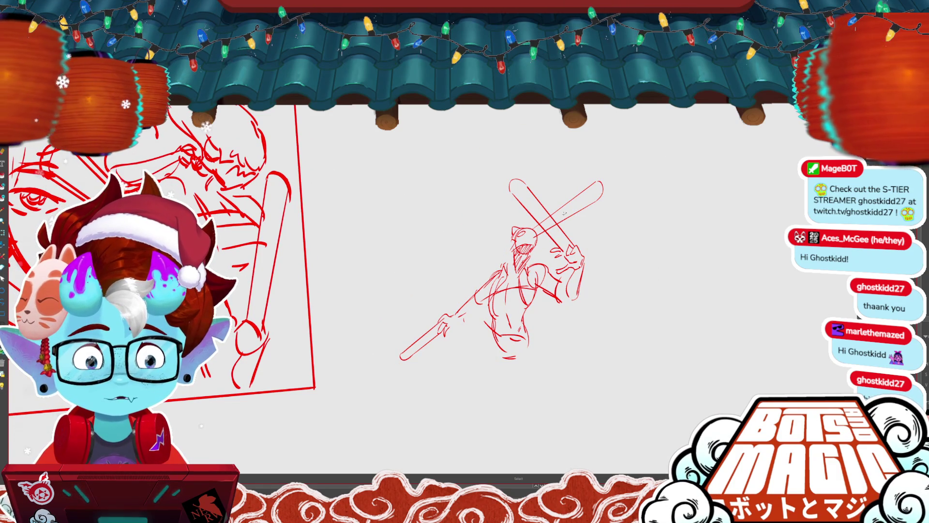
scroll(425, 67, "up", 2)
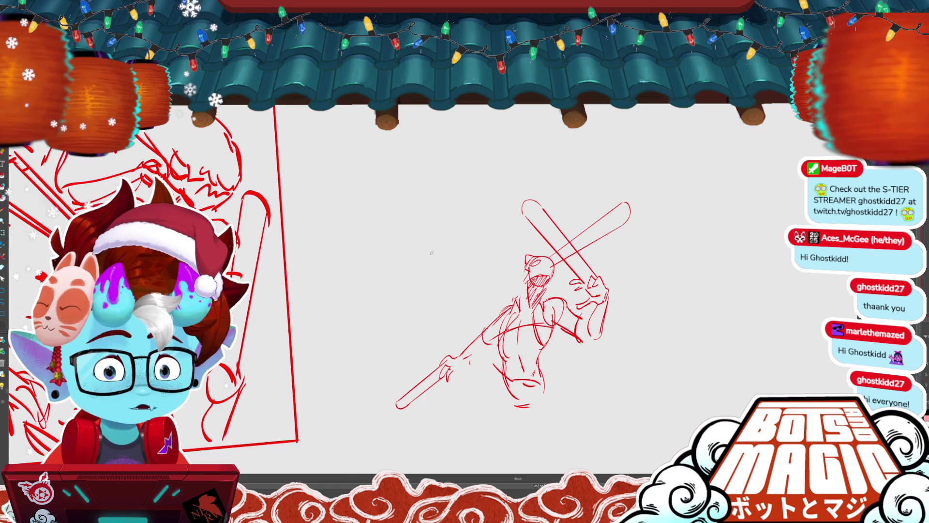
scroll(431, 252, "down", 1)
scroll(432, 261, "down", 1)
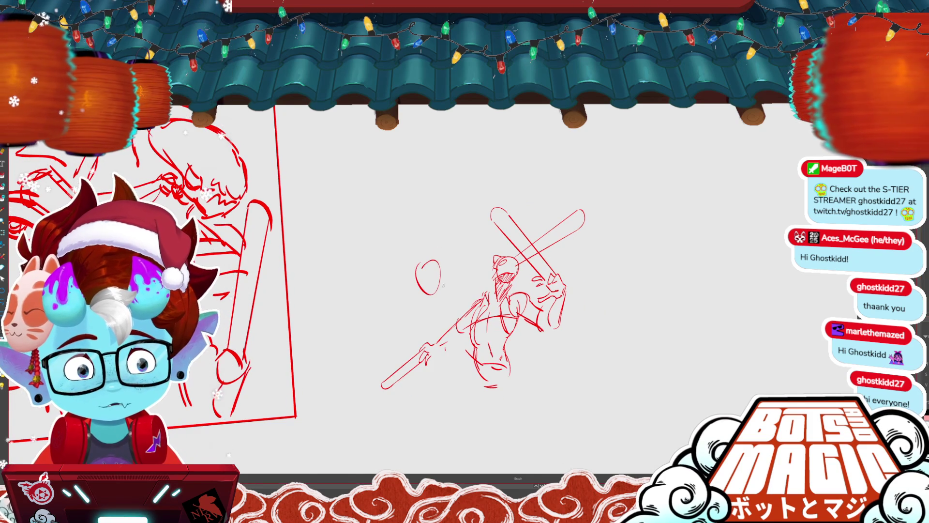
- Sketch a small oval with a few surrounding strokes left of the fighter
left_click_drag(419, 264, 416, 293)
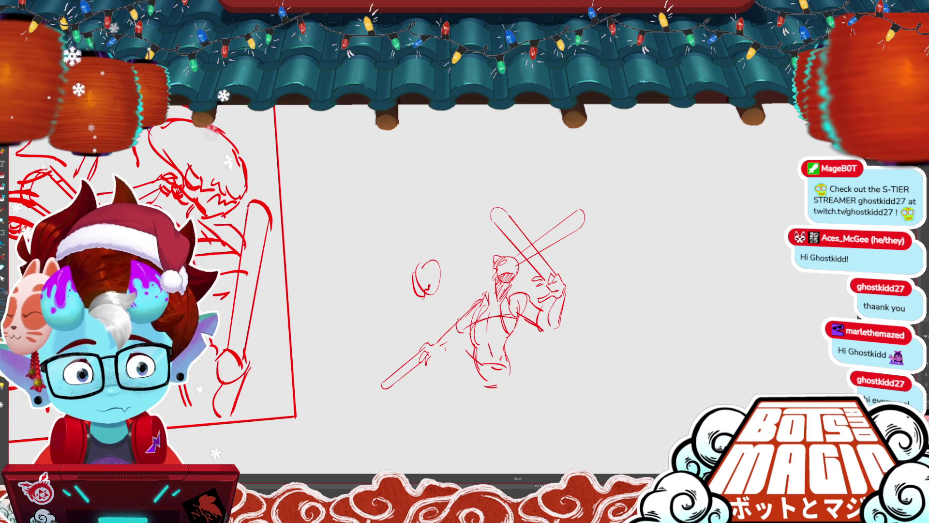
left_click_drag(415, 273, 435, 243)
left_click_drag(425, 289, 430, 303)
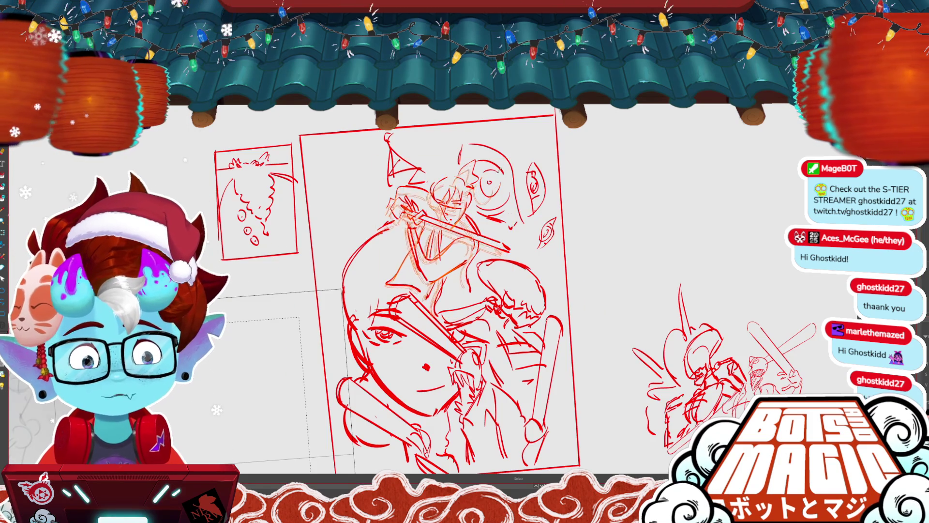
- Reposition the fighter copy slightly up and right within the cover panel and commit it
mouse_move(474, 242)
left_mouse_down()
mouse_move(498, 252)
mouse_move(444, 235)
left_mouse_up()
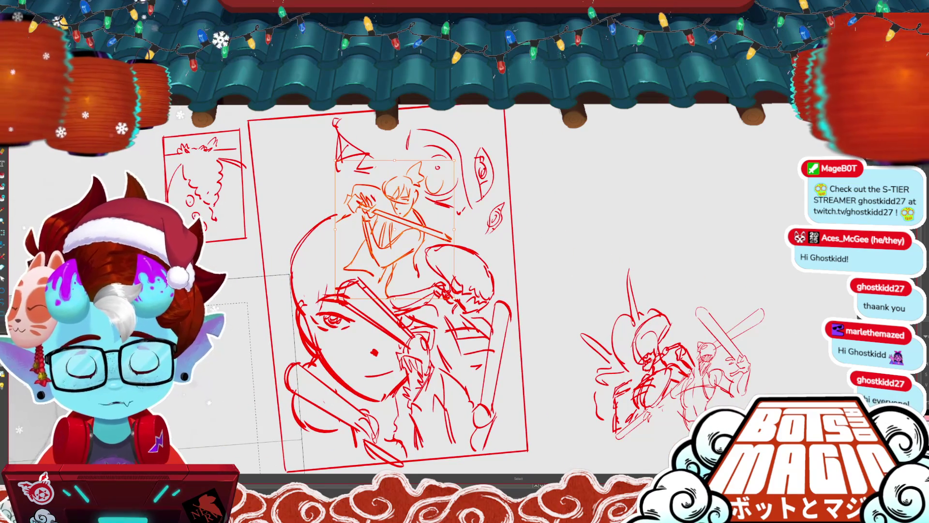
key("ctrl+d")
key("ctrl+z")
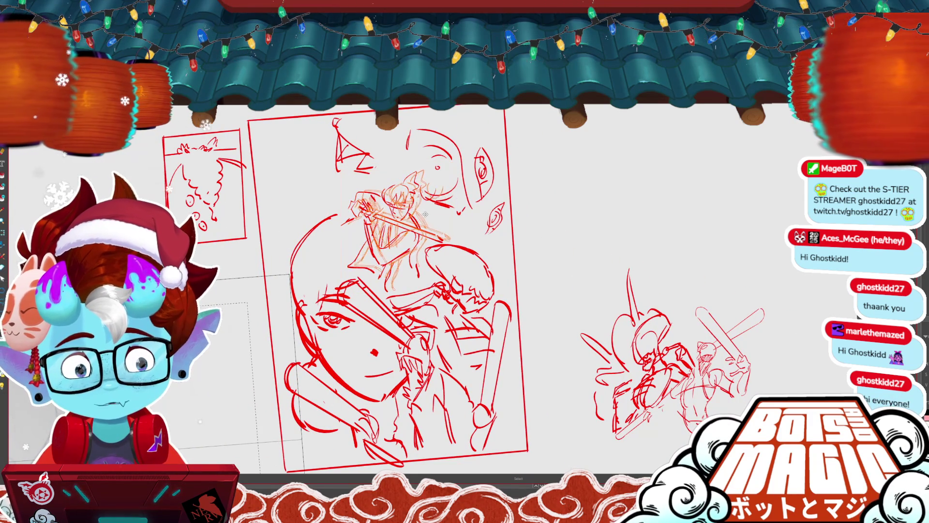
left_click_drag(426, 201, 433, 196)
key("ctrl+d")
- Sketch strokes around the top triangle and adjust the circle strokes around the fighter's head
key("b")
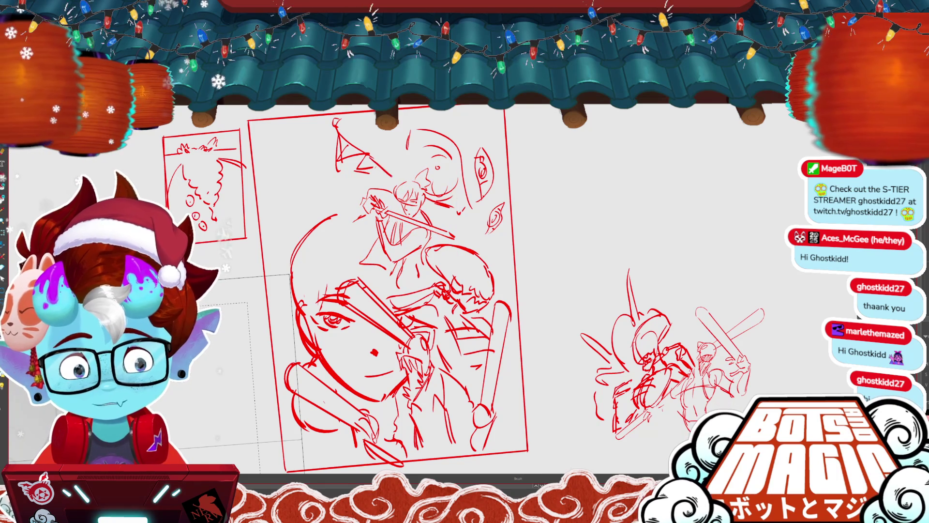
left_click_drag(341, 136, 395, 177)
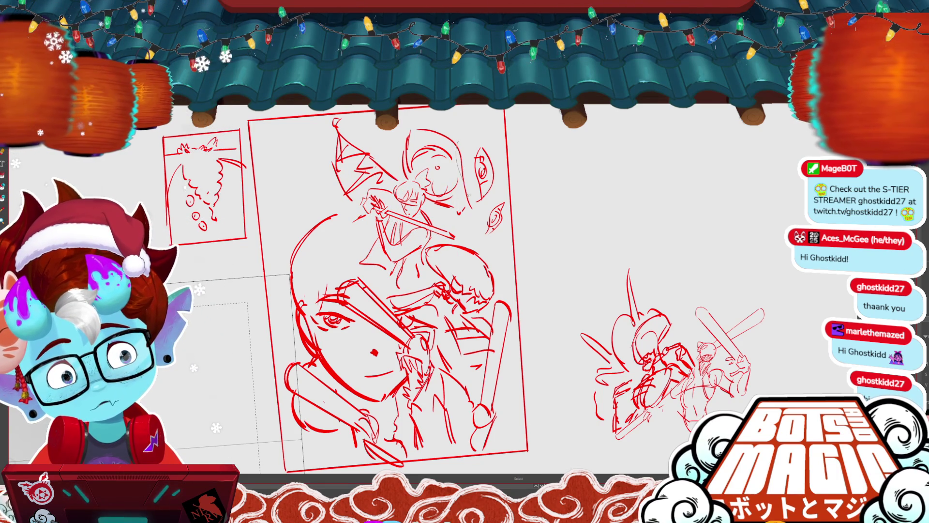
key("s")
left_click_drag(397, 131, 467, 215)
key("ctrl+t")
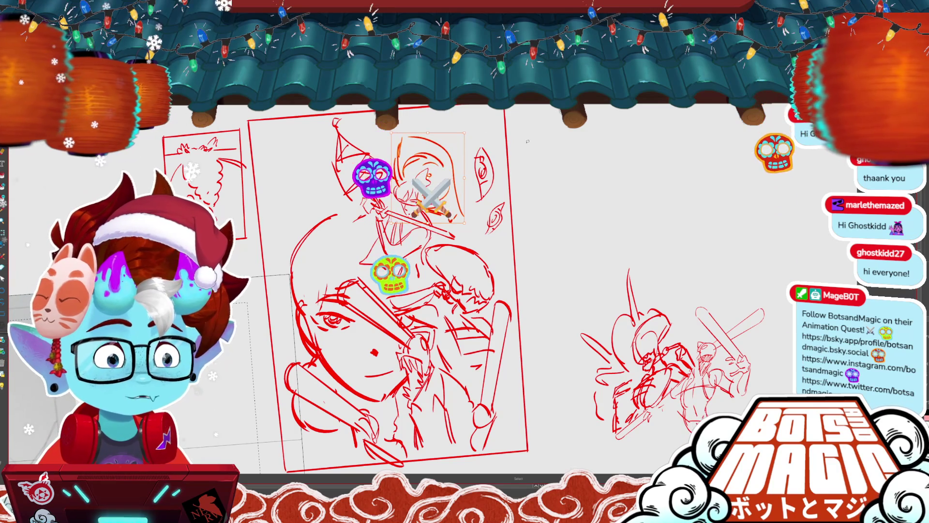
left_click(442, 156)
- Erase the small doodle right of the figure and add a hook stroke and leaf-shaped stroke
key("b")
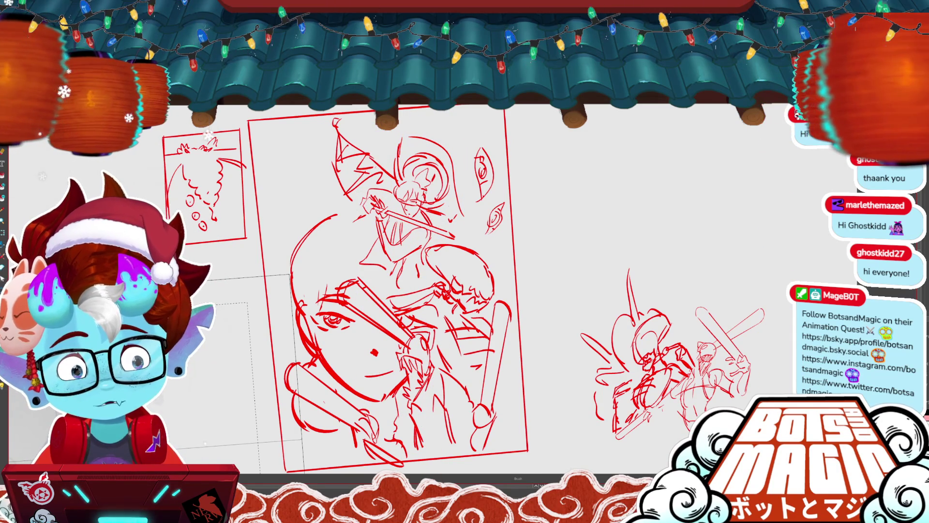
left_click(475, 187)
mouse_move(472, 142)
left_mouse_down()
mouse_move(484, 153)
mouse_move(473, 161)
left_mouse_up()
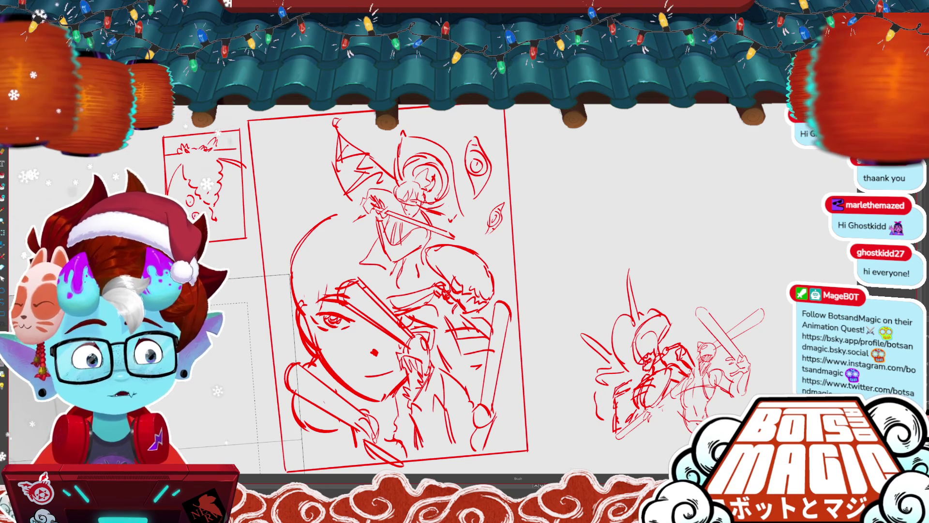
key("ctrl+z")
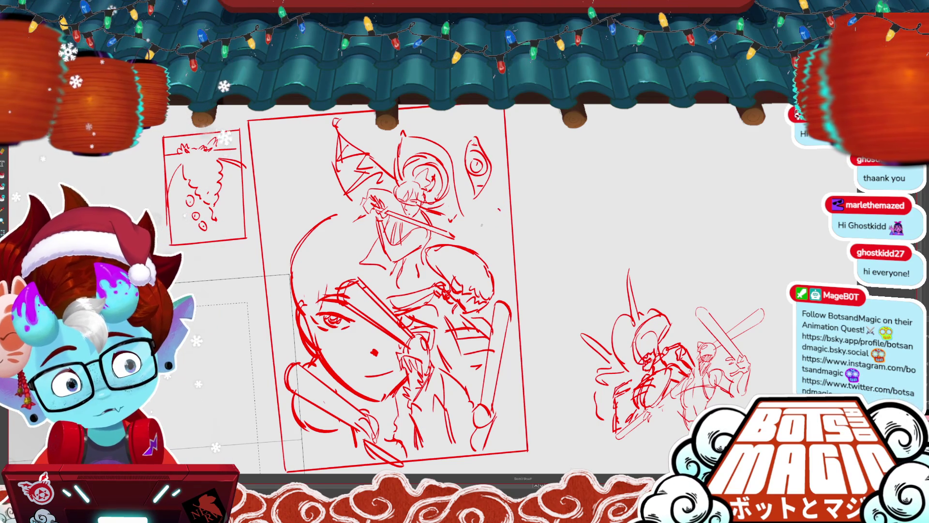
left_click_drag(498, 205, 487, 223)
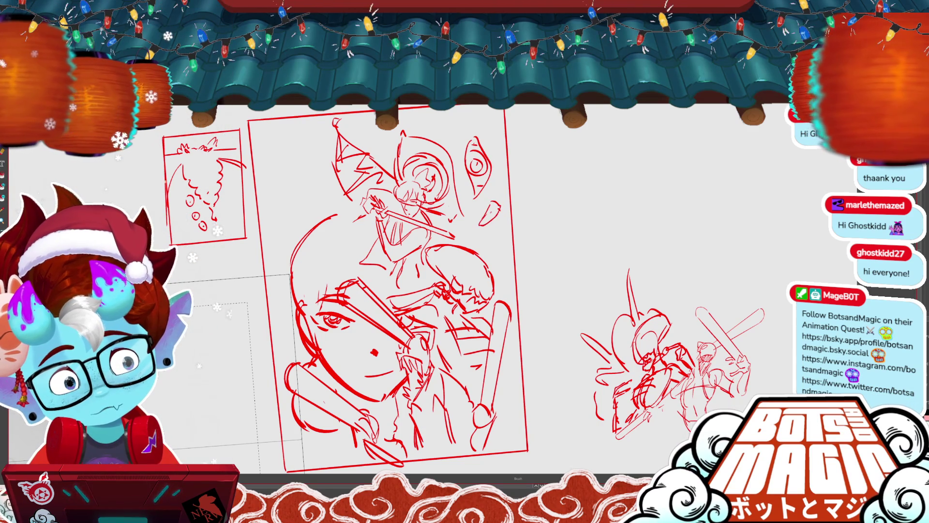
- Lasso the close-up face and head outline, enlarge them, and commit the resize
scroll(390, 240, "down", 1)
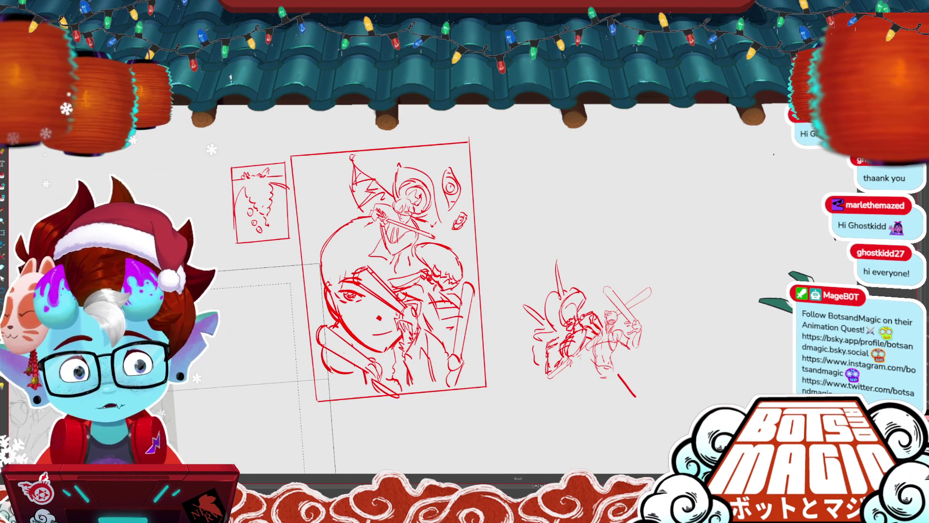
key("m")
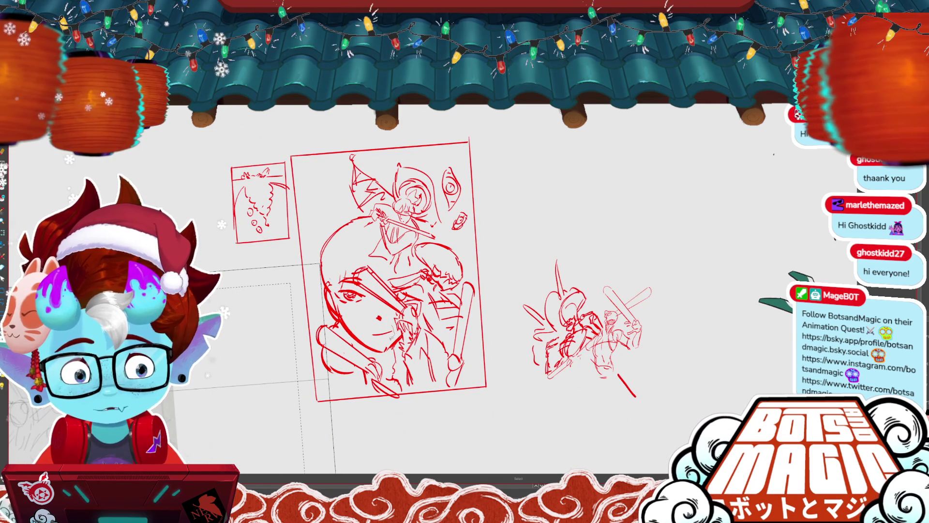
key("ctrl+d")
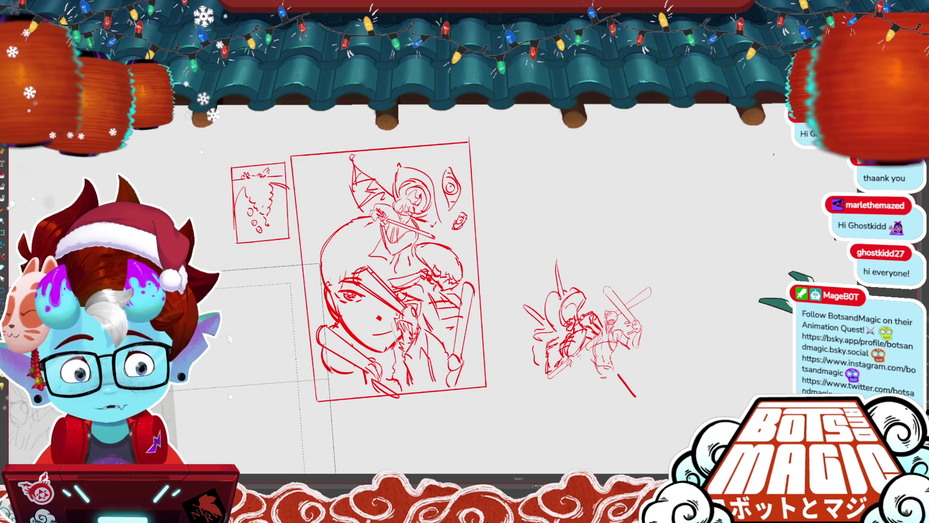
left_click_drag(396, 341, 332, 317)
left_click_drag(339, 382, 342, 310)
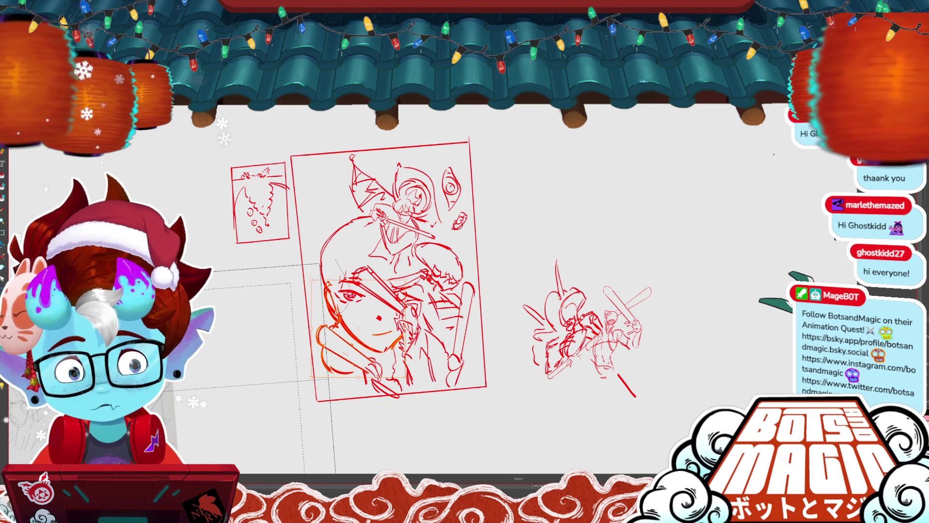
left_click_drag(348, 279, 347, 247)
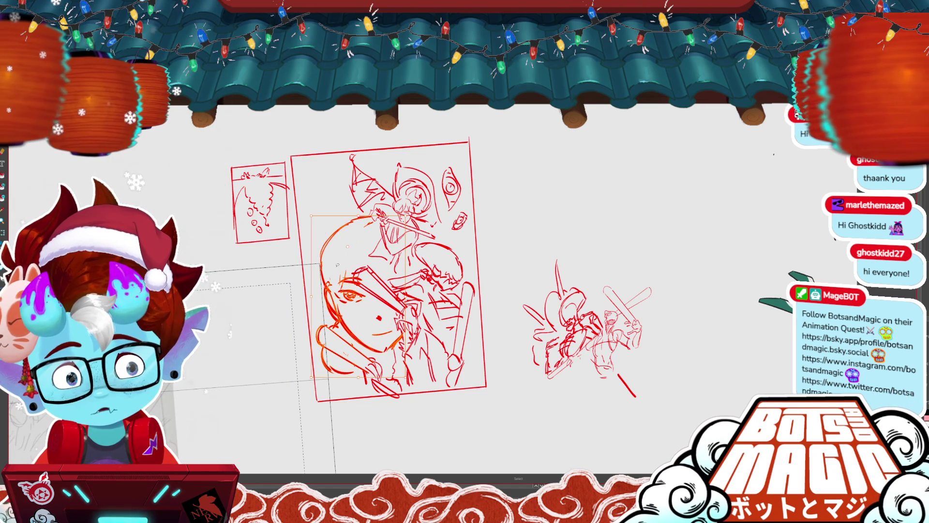
left_click_drag(310, 209, 303, 194)
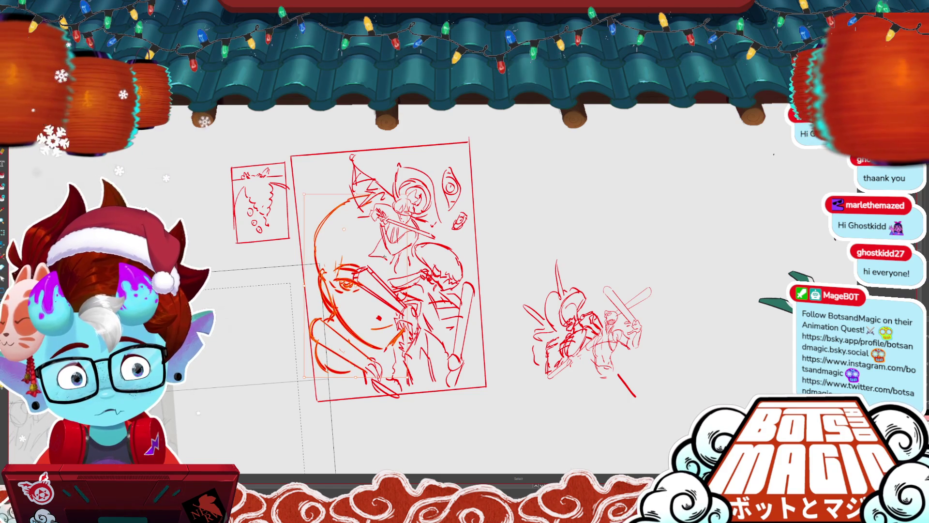
left_click_drag(389, 344, 394, 335)
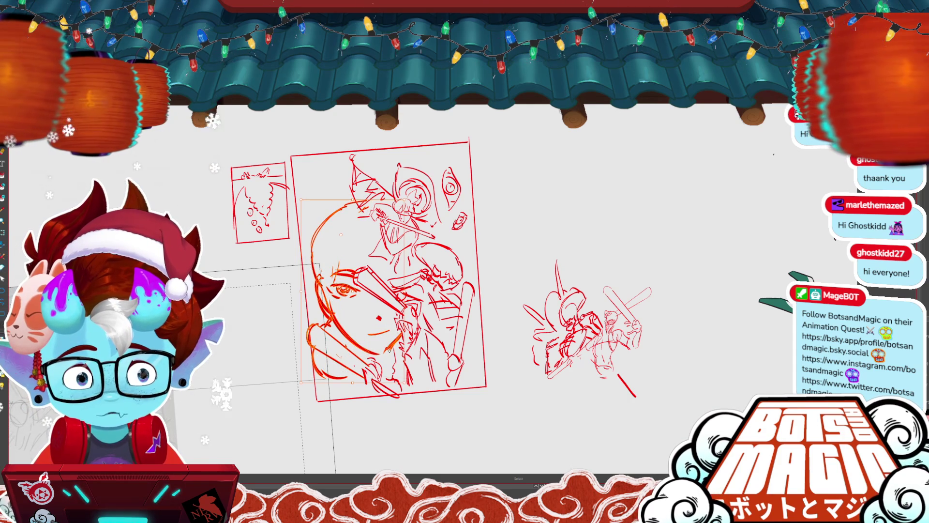
key("Return")
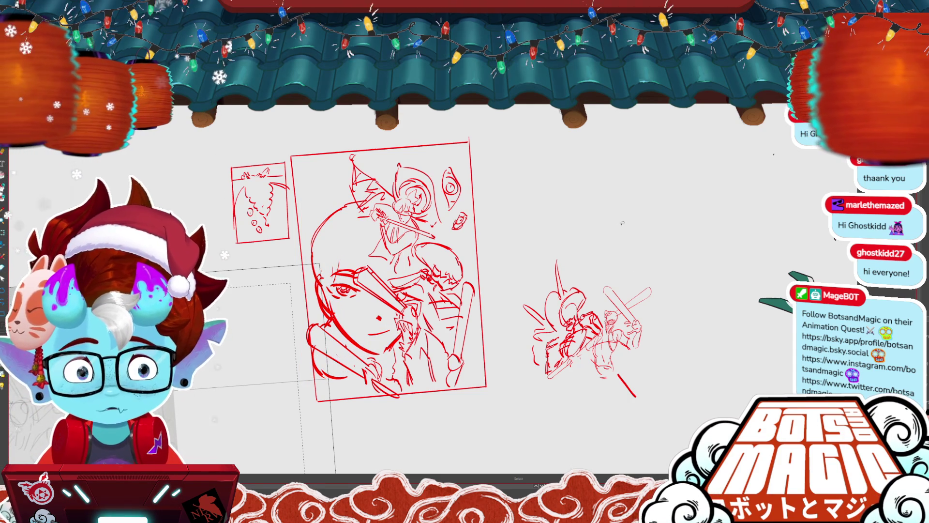
left_click_drag(623, 223, 575, 220)
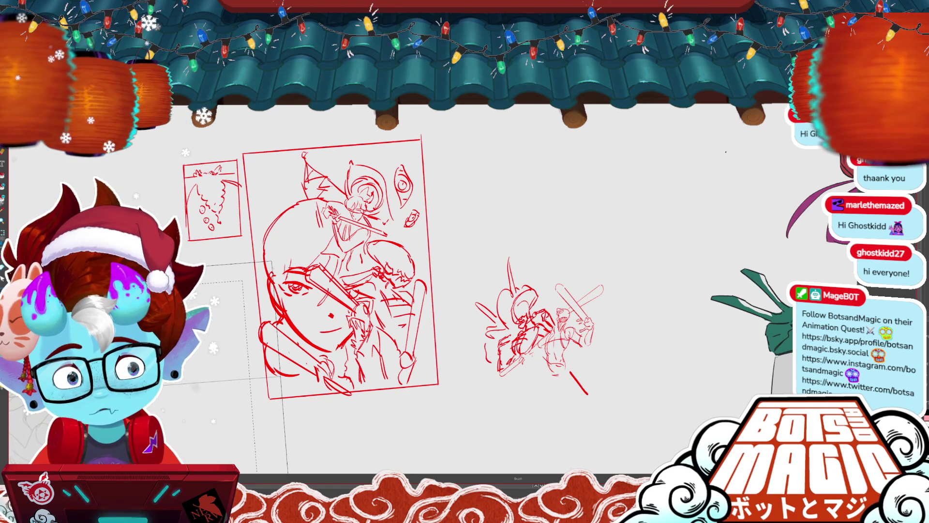
scroll(421, 141, "down", 3)
- Scroll over to the fighters and delete the stray stroke below them
scroll(421, 140, "up", 5)
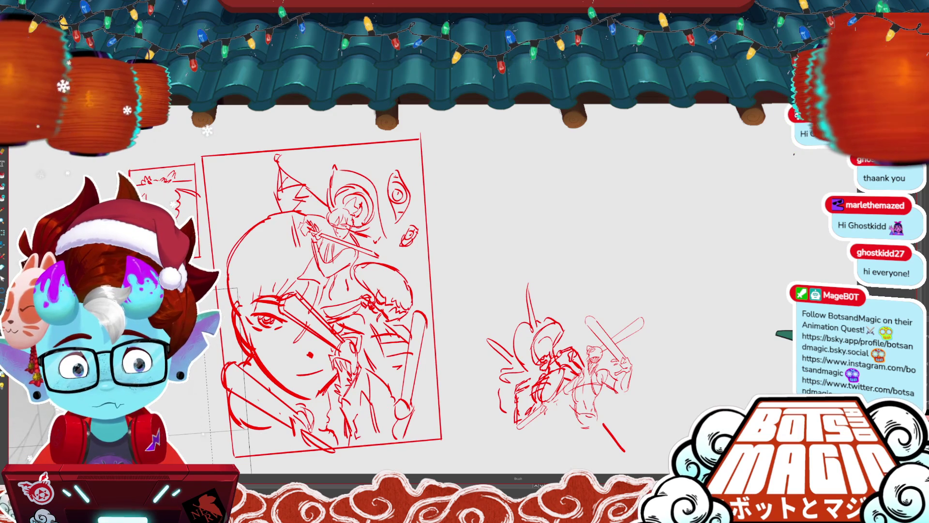
scroll(465, 290, "up", 1)
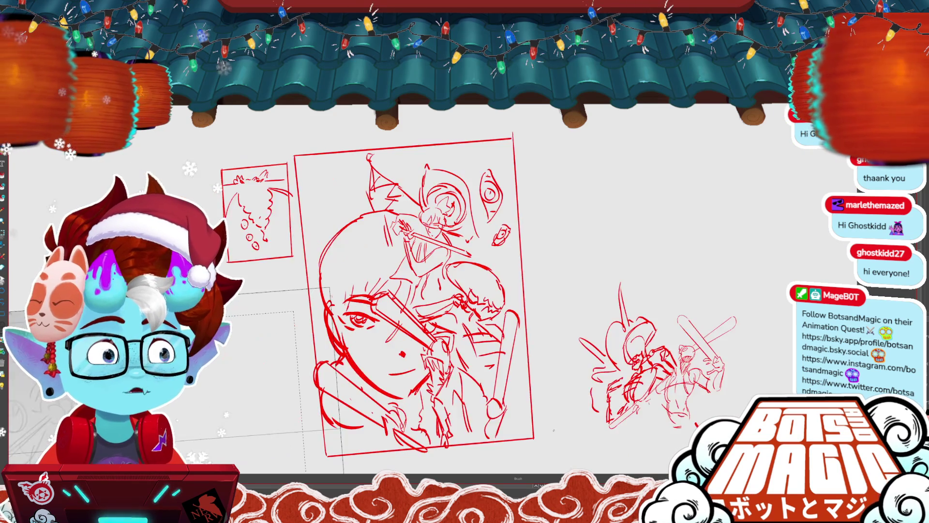
scroll(465, 290, "up", 1)
scroll(464, 291, "up", 1)
scroll(464, 290, "up", 1)
scroll(464, 290, "up", 1)
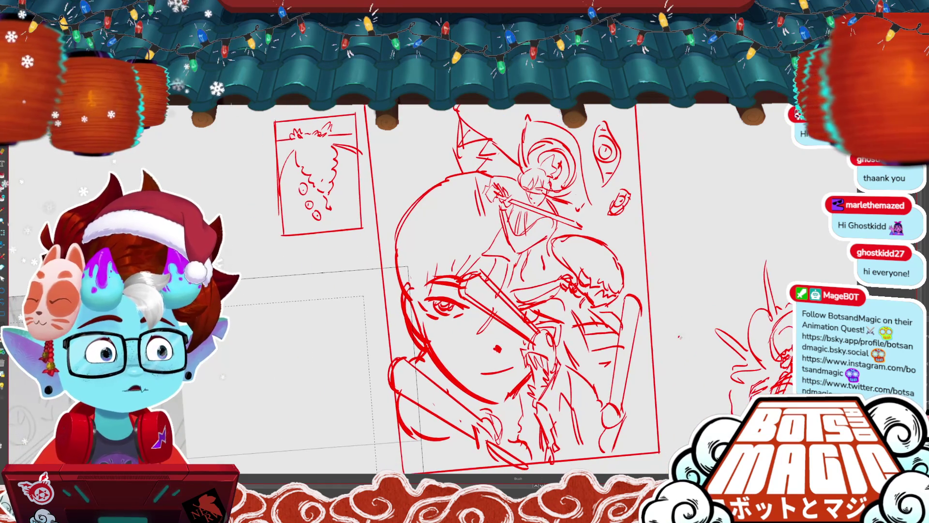
scroll(464, 290, "up", 1)
scroll(464, 291, "down", 1)
scroll(464, 291, "down", 2)
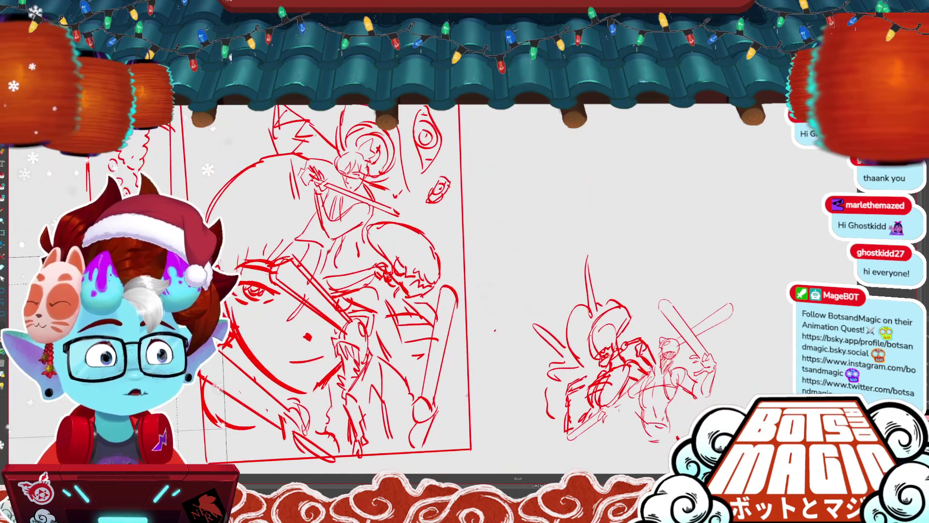
scroll(464, 290, "right", 3)
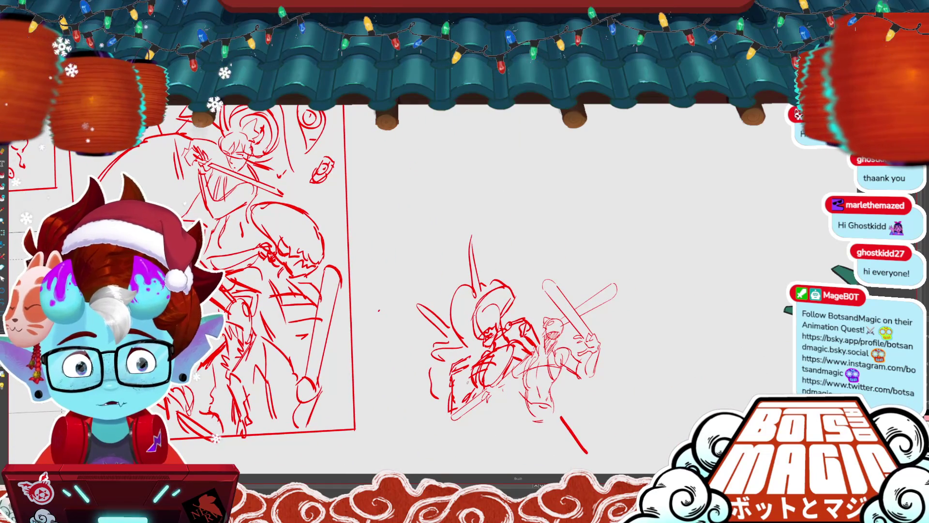
scroll(464, 290, "right", 3)
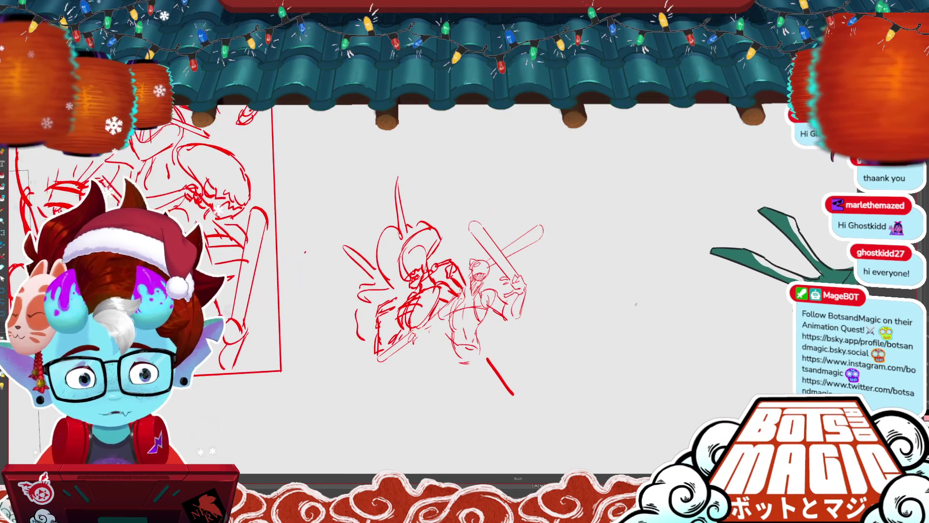
scroll(464, 290, "up", 1)
left_click_drag(499, 387, 488, 438)
key("Delete")
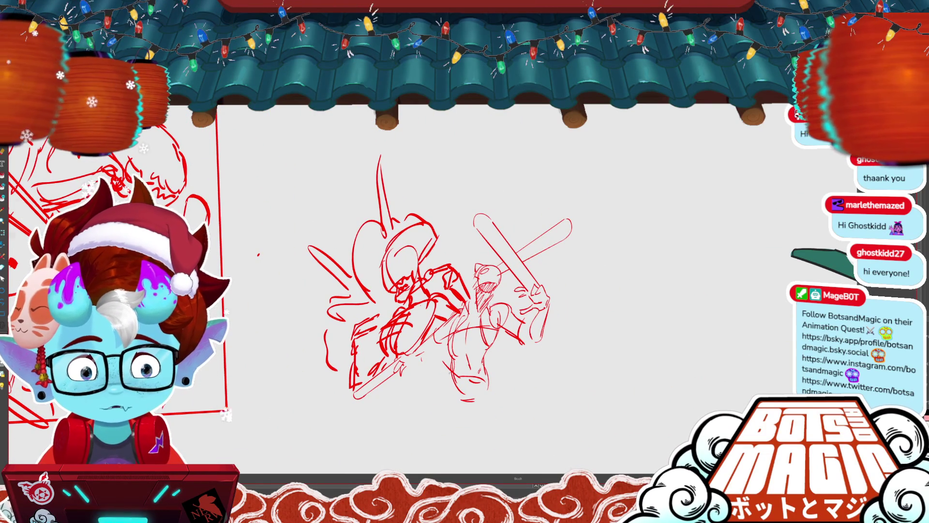
- Add a short stroke at the figure's lower right and select the framed cover's sword-wielding figure
left_click_drag(493, 388, 503, 399)
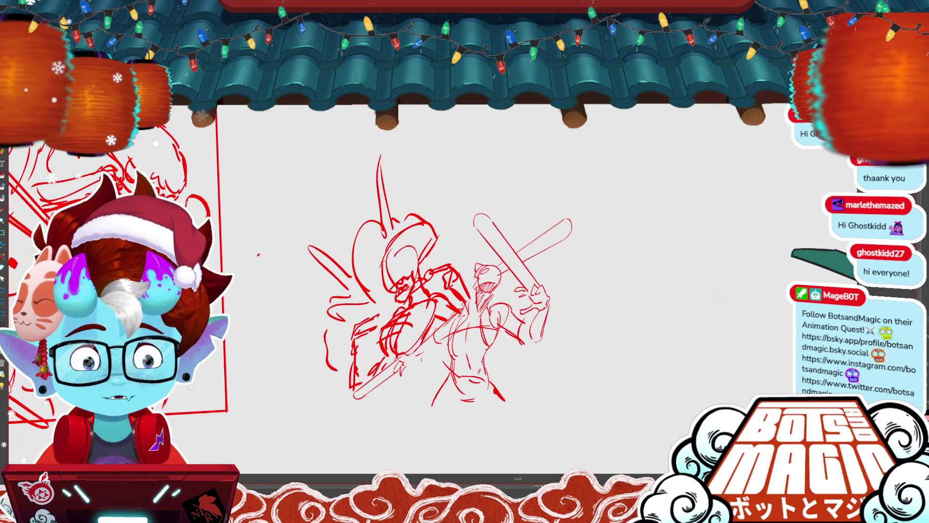
scroll(597, 459, "down", 2)
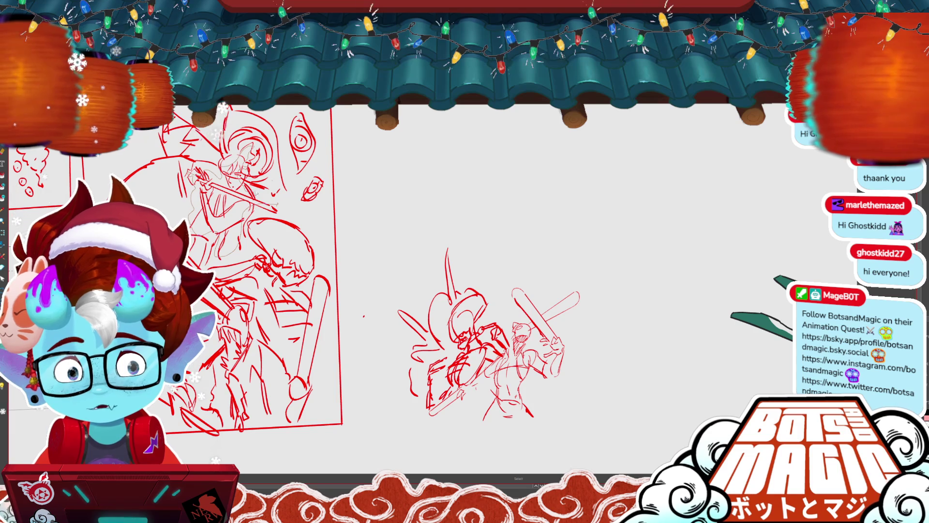
left_click(259, 205)
- Move the swordsman above the new fighters, shrink it slightly, and nudge it down and right
left_click_drag(259, 205, 561, 255)
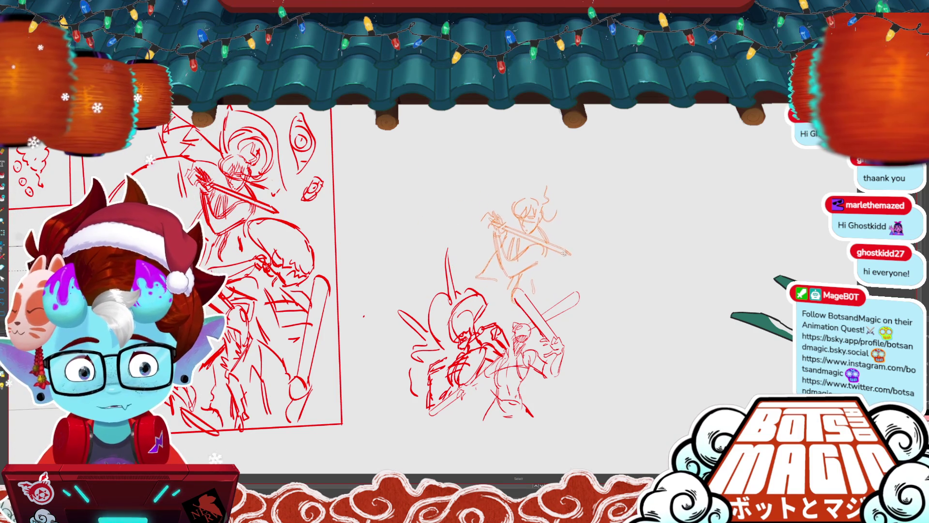
left_click_drag(477, 186, 484, 193)
key("Return")
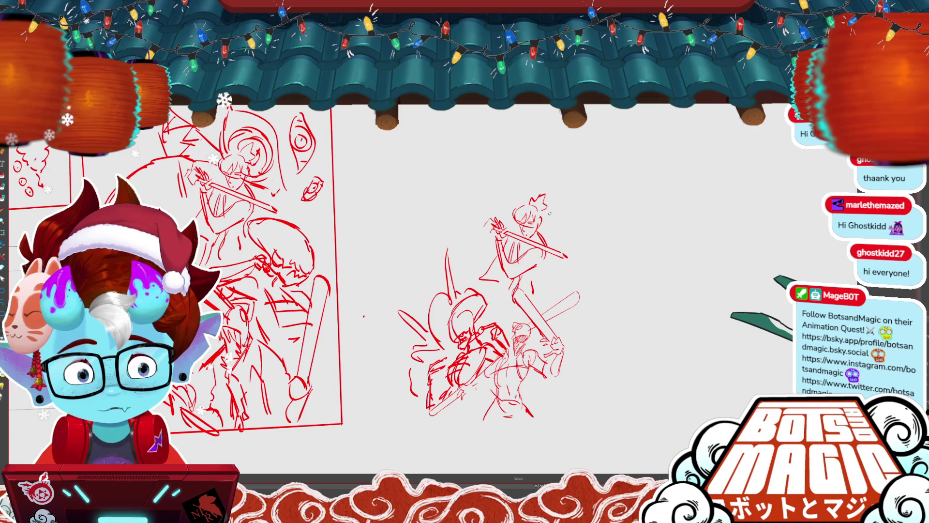
key("m")
left_click_drag(486, 206, 573, 228)
left_click_drag(532, 287, 535, 309)
key("Return")
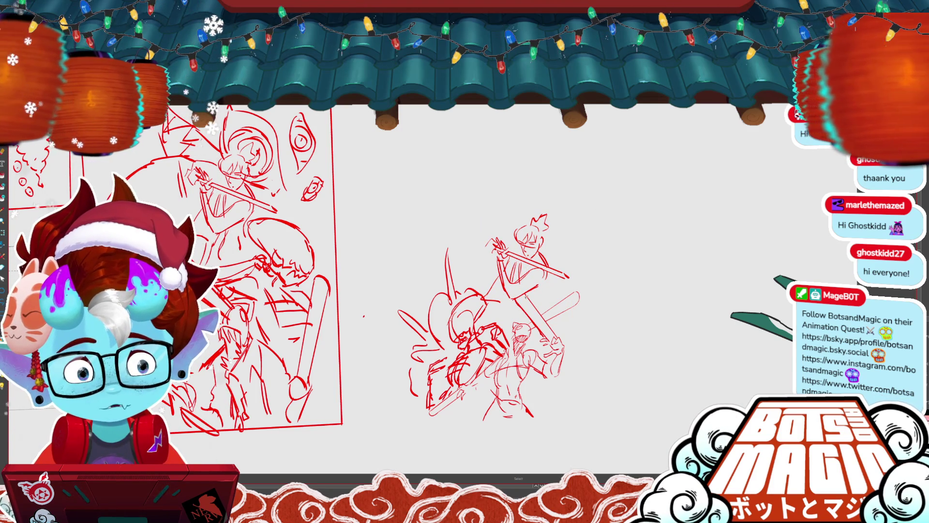
mouse_move(567, 247)
left_mouse_down()
mouse_move(555, 286)
mouse_move(533, 215)
left_mouse_up()
left_click_drag(546, 265, 556, 271)
key("Return")
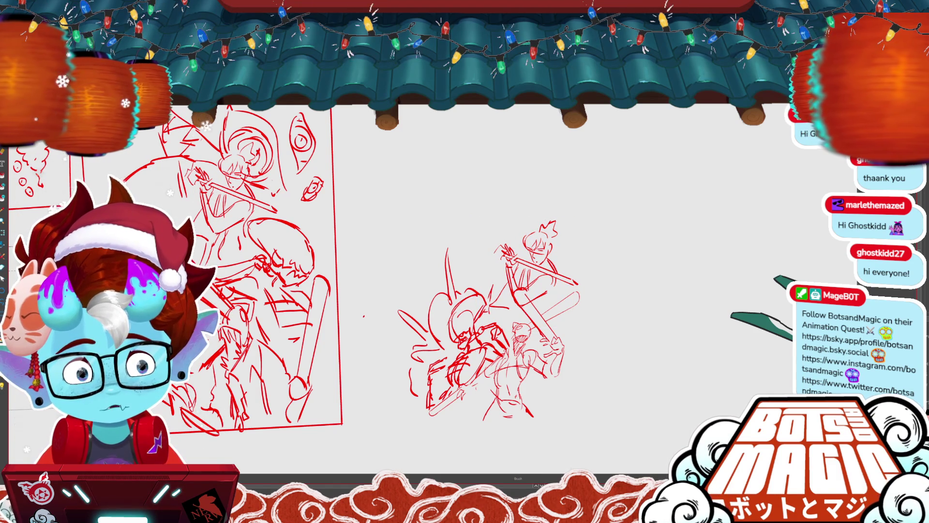
- Zoom in on the new layout and undo the stray strokes above the figures
key("m")
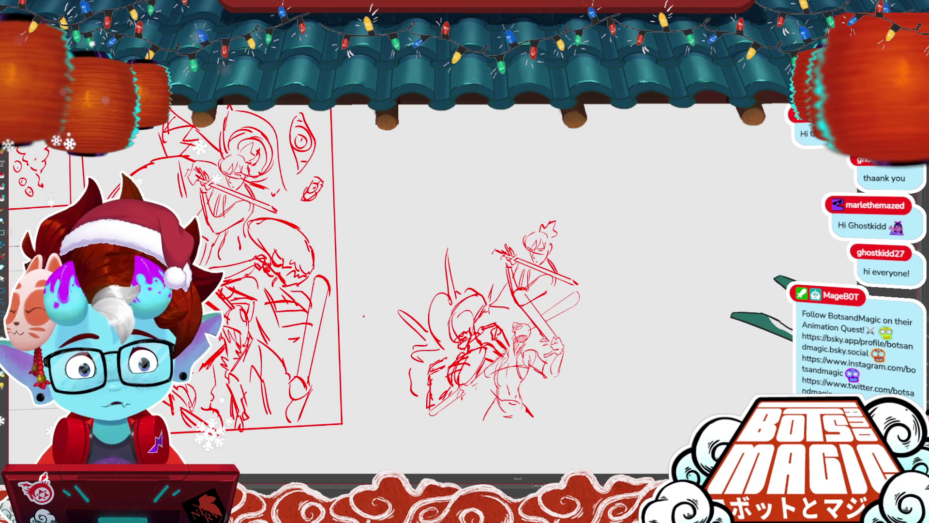
key("m")
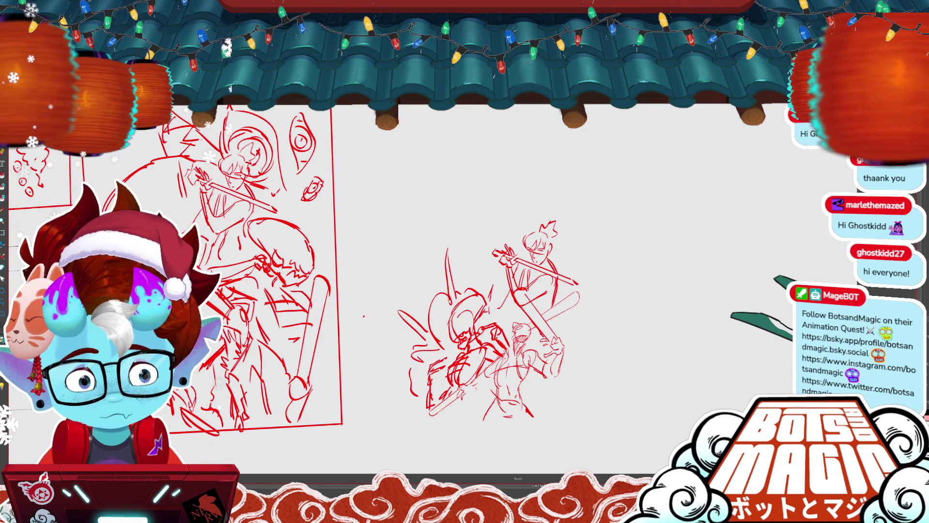
key("b")
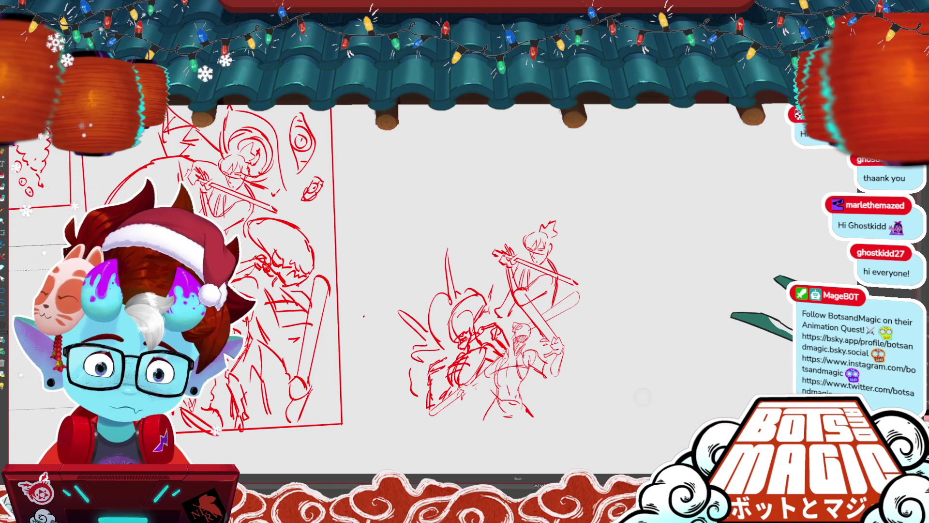
key("ctrl+plus")
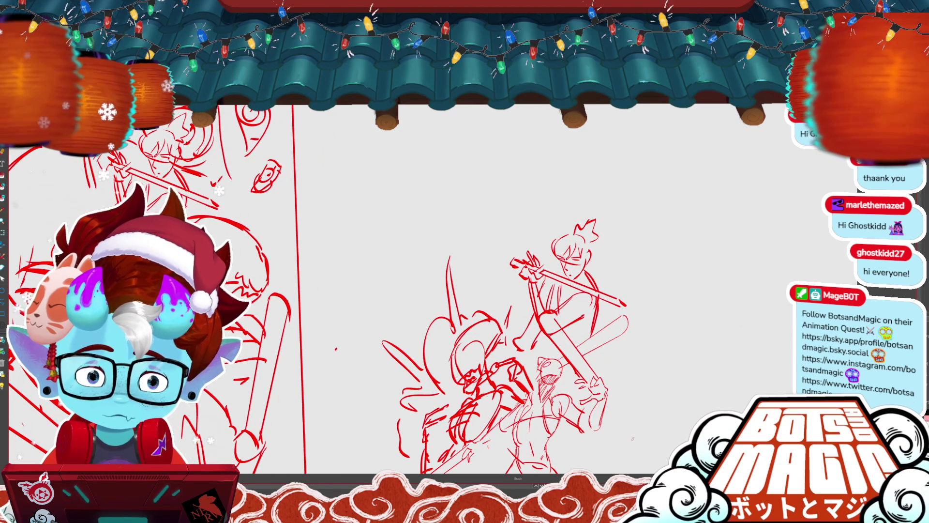
left_click_drag(642, 301, 640, 302)
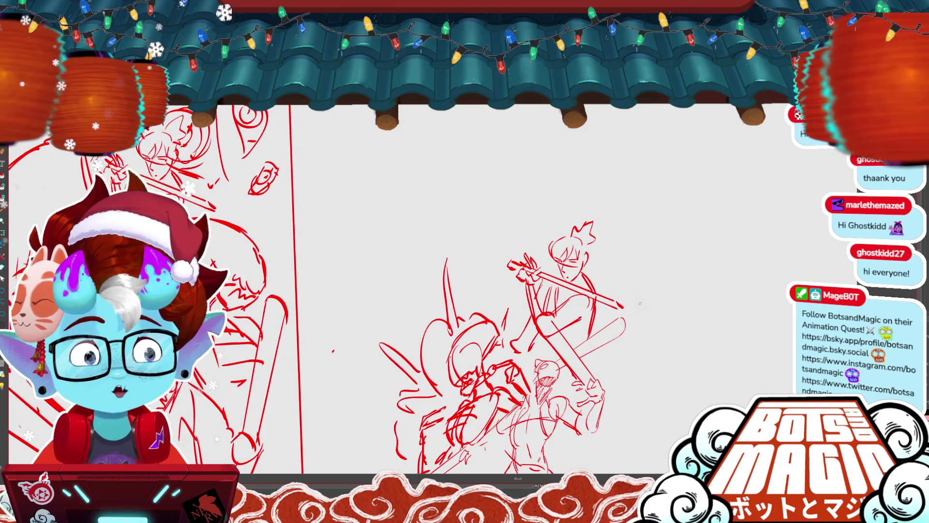
key("ctrl+minus")
key("ctrl+z")
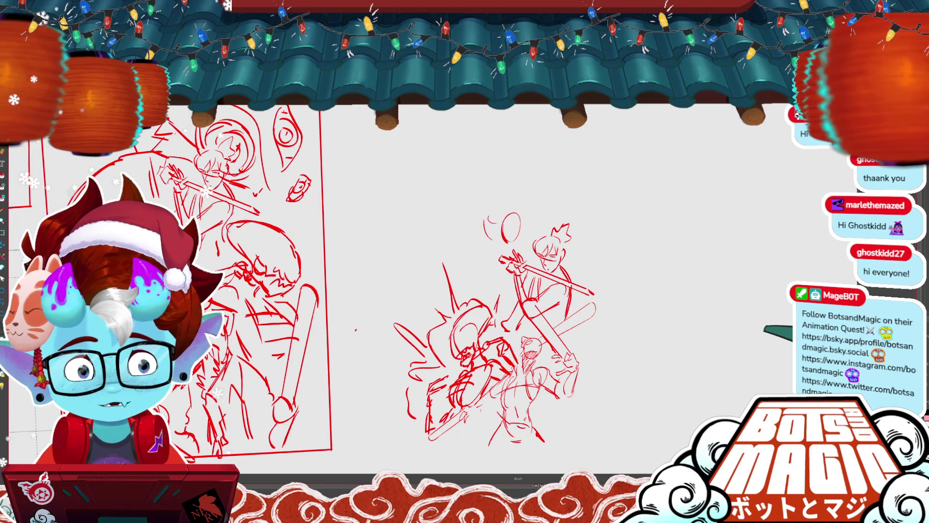
- Draw arcs outlining the top and left of the big head and sketch the eyes
left_click_drag(485, 236, 521, 202)
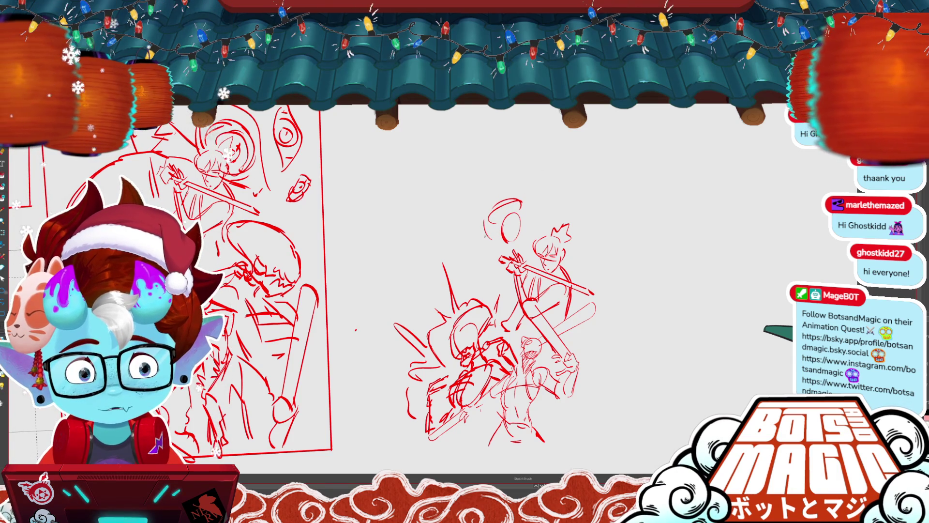
left_click_drag(426, 228, 418, 273)
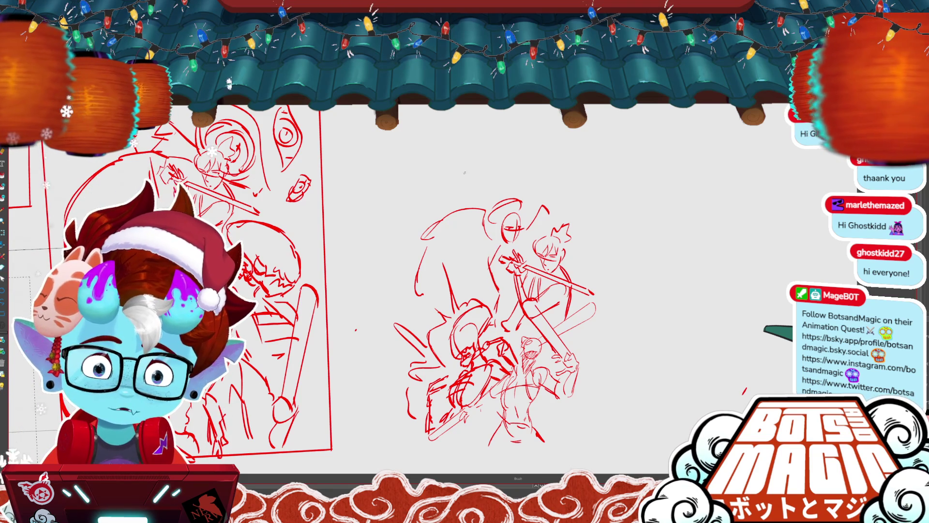
mouse_move(464, 183)
left_mouse_down()
mouse_move(443, 161)
mouse_move(450, 180)
left_mouse_up()
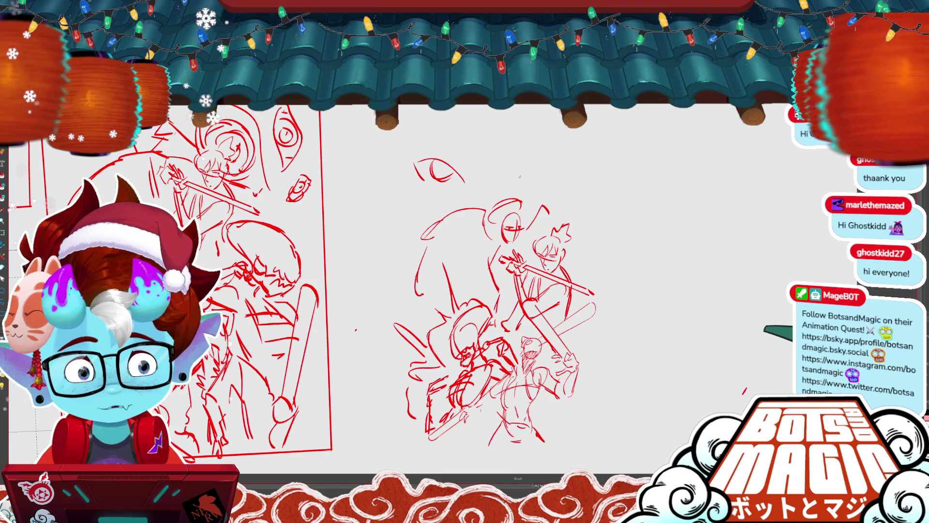
left_click_drag(522, 173, 567, 164)
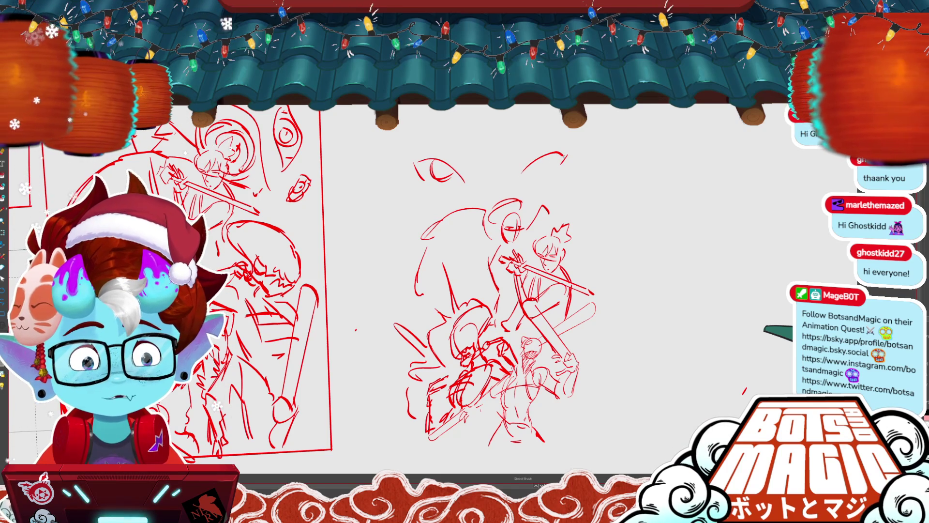
key("ctrl+z")
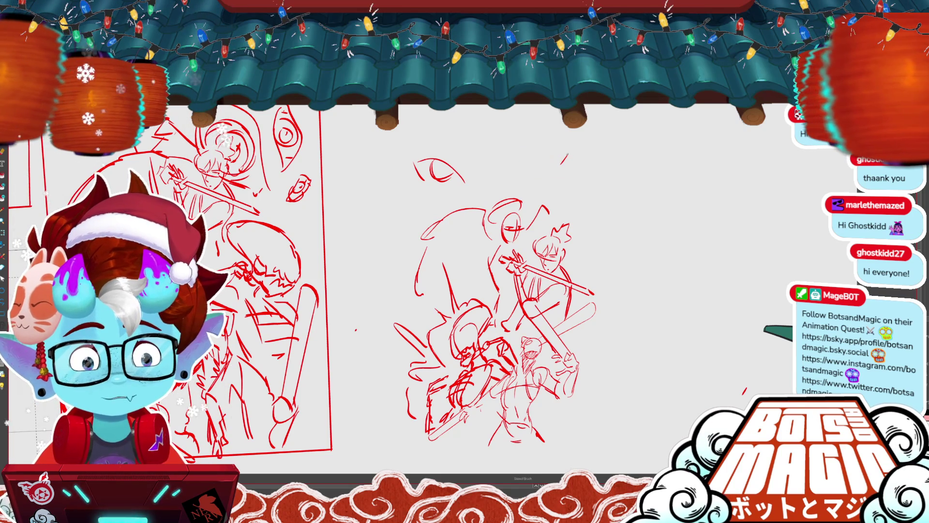
- Select the top eye strokes together and move them down and right
left_click(541, 162)
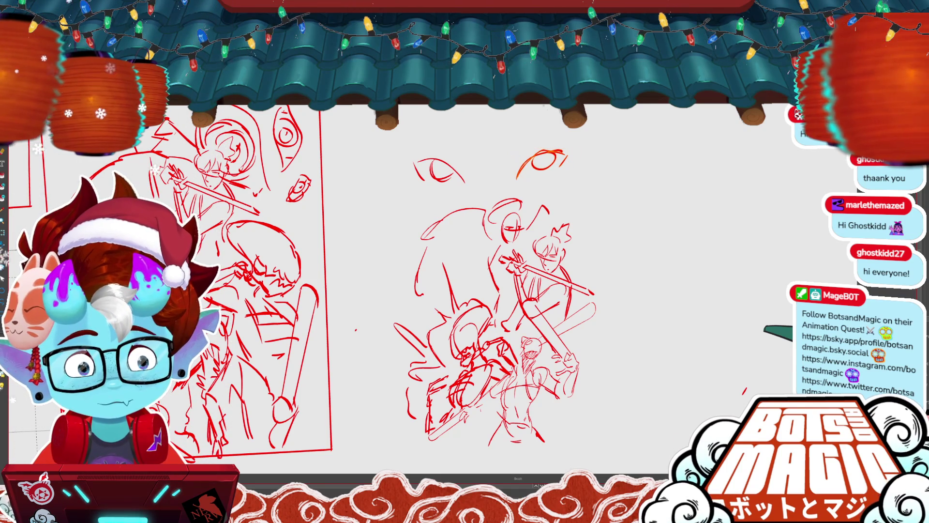
left_click_drag(411, 191, 572, 114)
left_click_drag(492, 153, 497, 165)
left_click(594, 113)
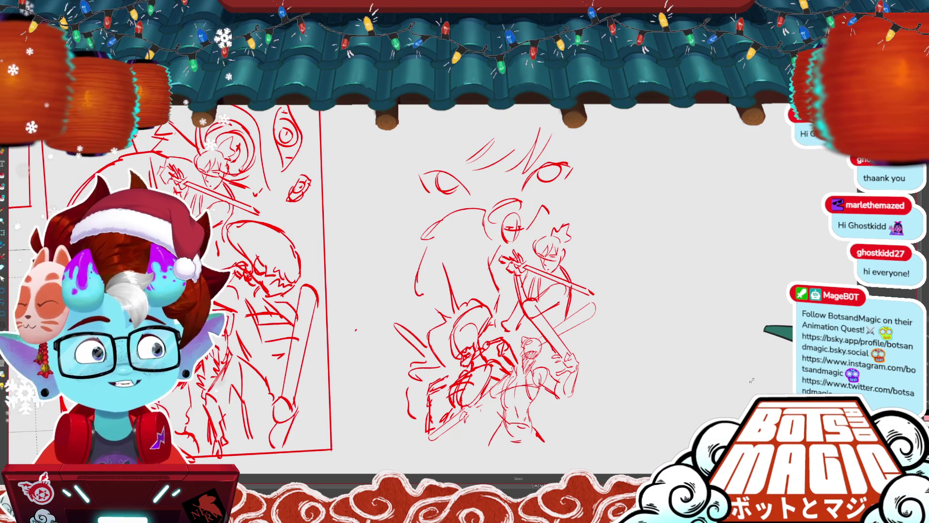
- Add hair strands above the eyes, short strokes beside the left eye, and a brow curve
key("b")
left_click_drag(421, 169, 513, 139)
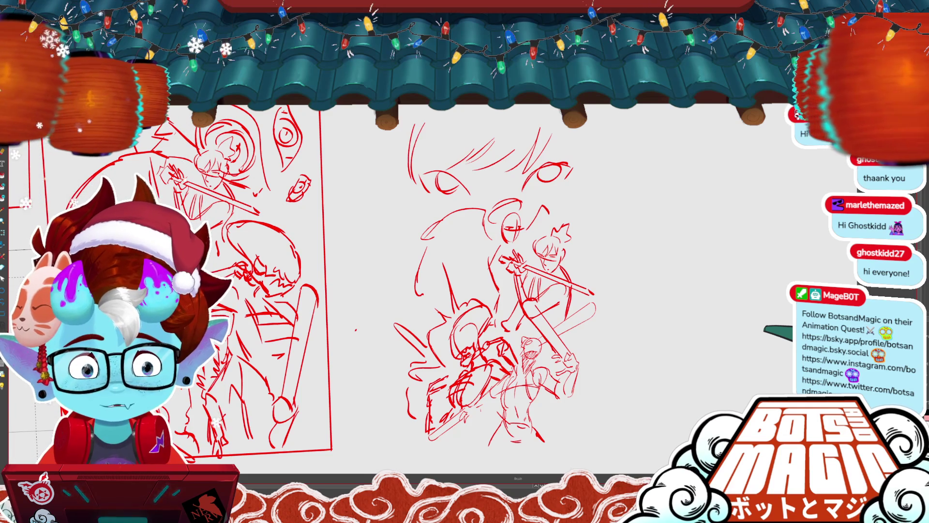
left_click_drag(406, 172, 400, 198)
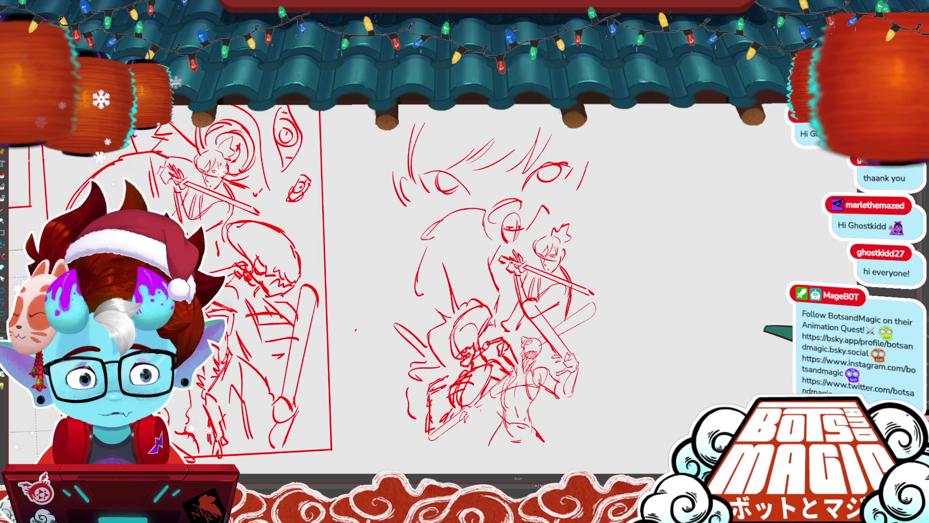
key("m")
left_click_drag(483, 158, 423, 165)
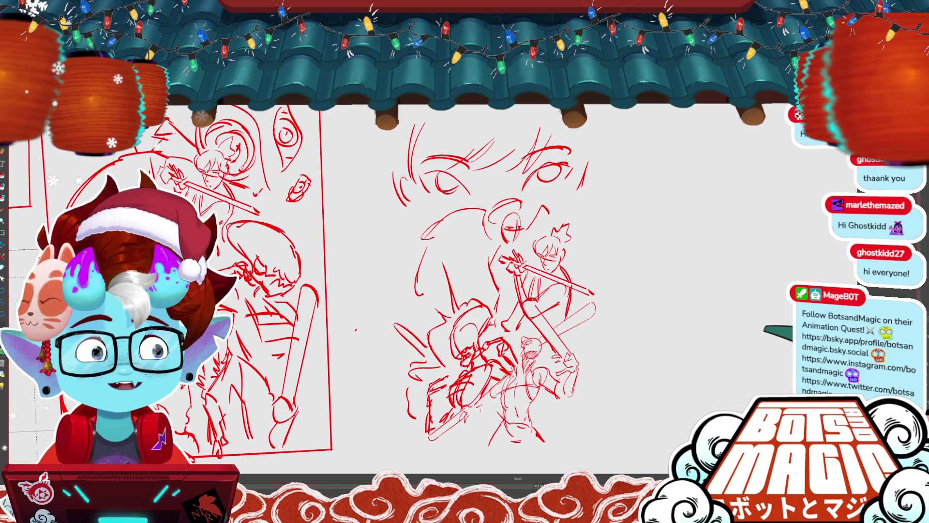
- Brush a round pupil into the eye and add a vertical stroke near the top of the face
scroll(400, 266, "up", 1)
scroll(399, 266, "up", 1)
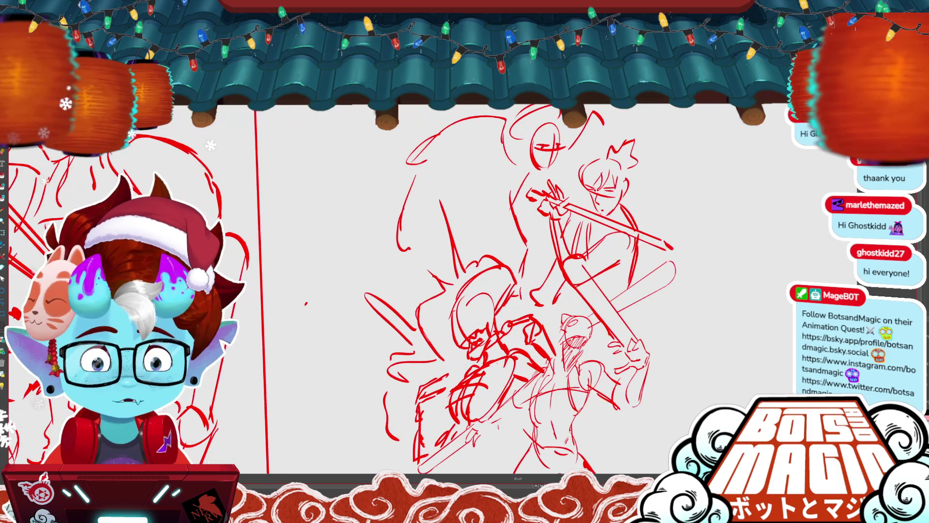
scroll(400, 267, "up", 1)
scroll(400, 266, "up", 1)
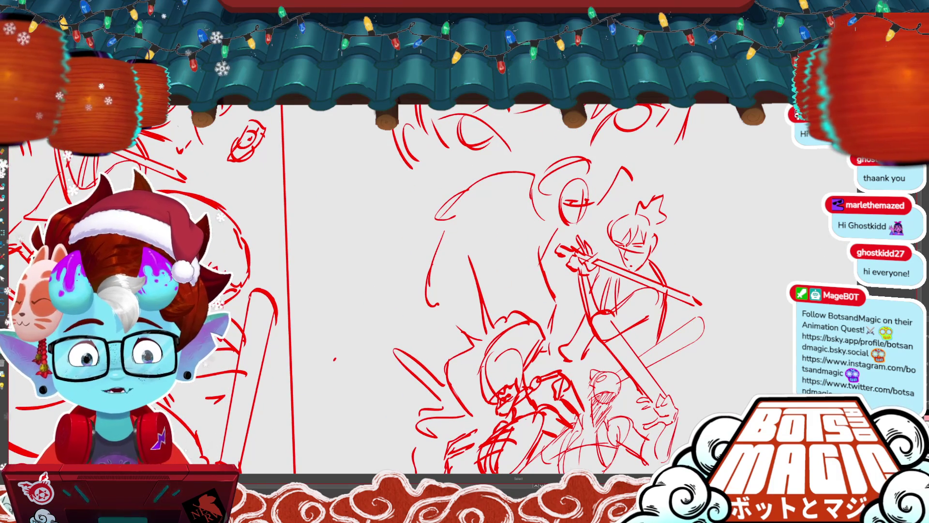
left_click(504, 135)
key("b")
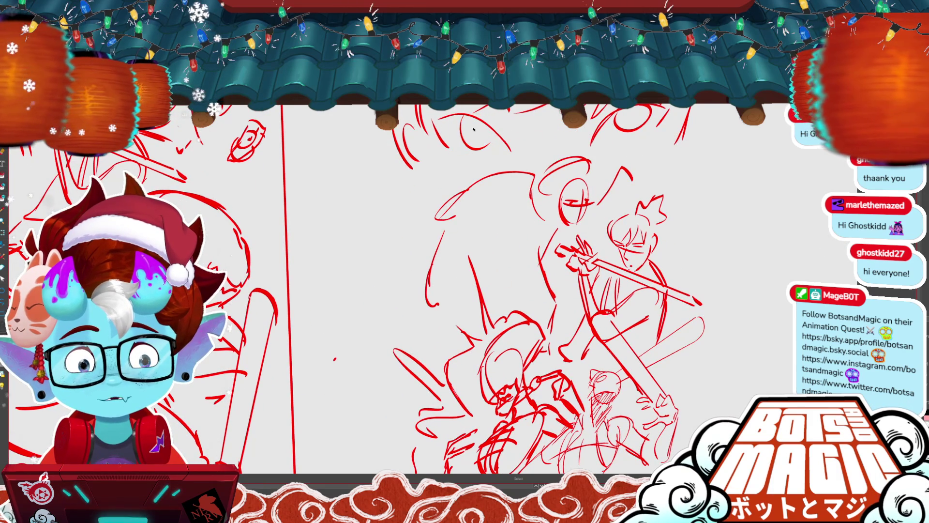
left_click_drag(474, 125, 480, 131)
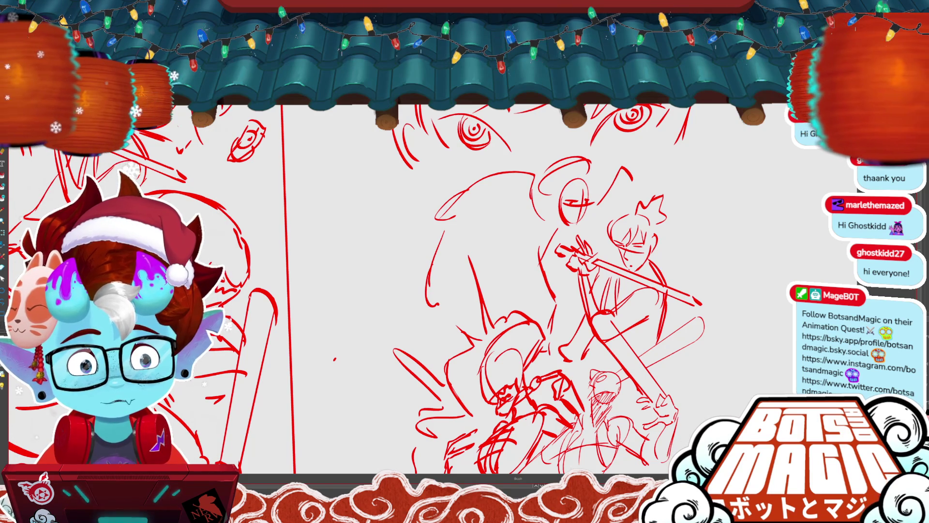
left_click_drag(535, 120, 539, 158)
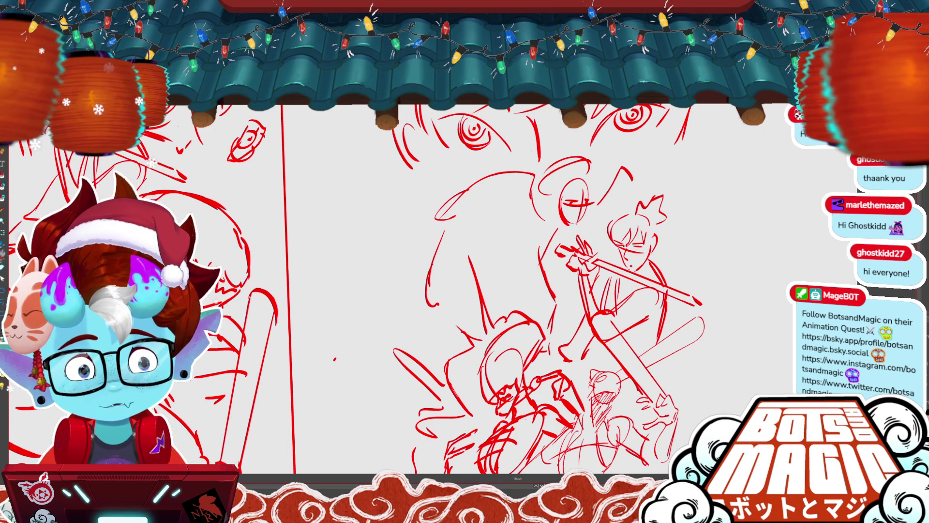
- Reshape the stroke beside the left eye, then redraw both cheek lines of the face
scroll(442, 219, "down", 1)
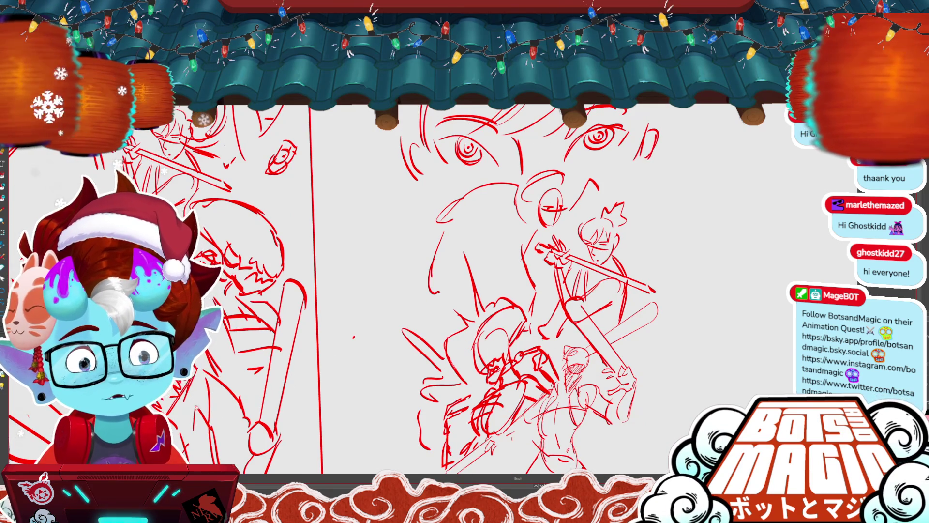
scroll(588, 242, "up", 1)
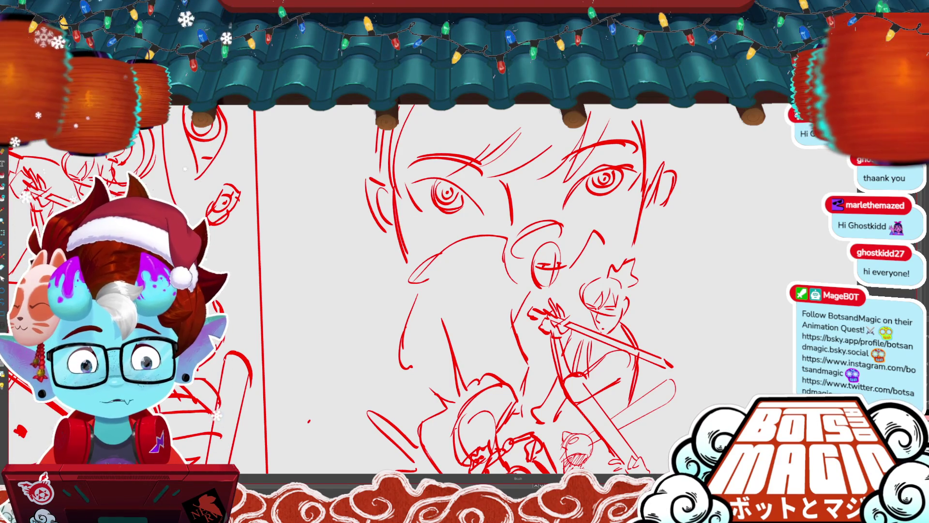
scroll(295, 173, "down", 2)
key("o")
left_click(383, 213)
left_click_drag(383, 240, 388, 231)
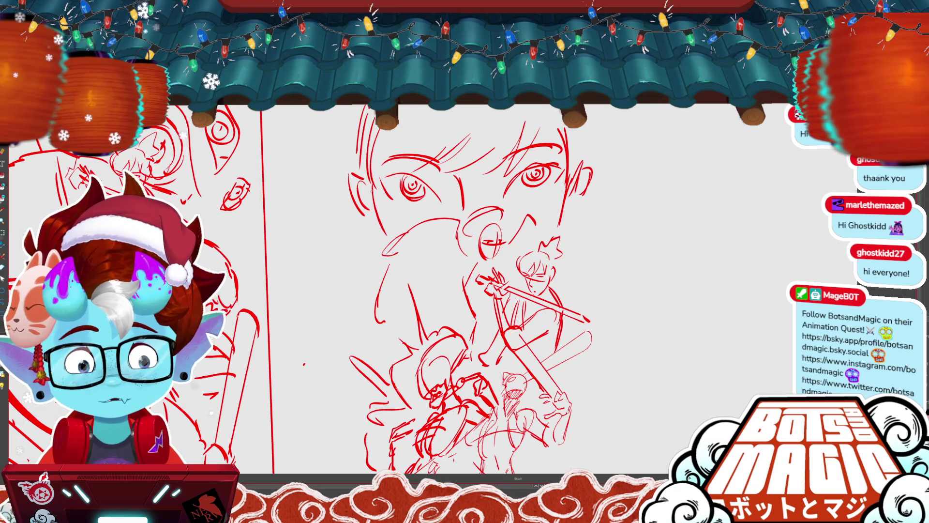
left_click_drag(371, 197, 386, 240)
left_click_drag(566, 175, 555, 231)
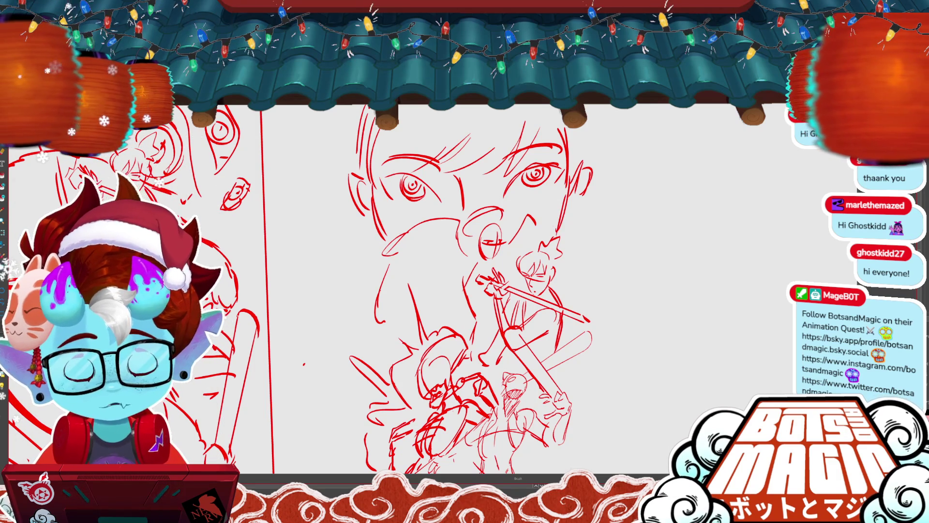
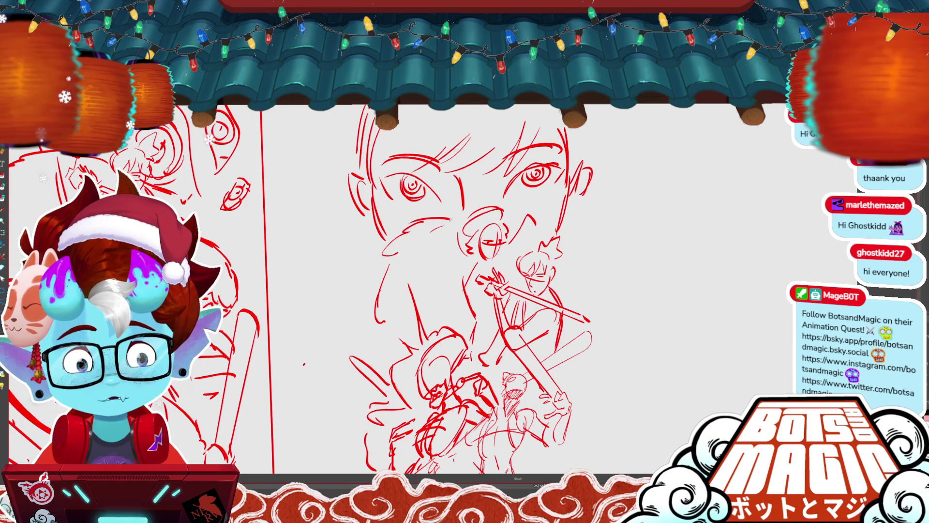
- Undo the short strokes near the head and nudge the face's eye and hair strokes up
key("alt+s")
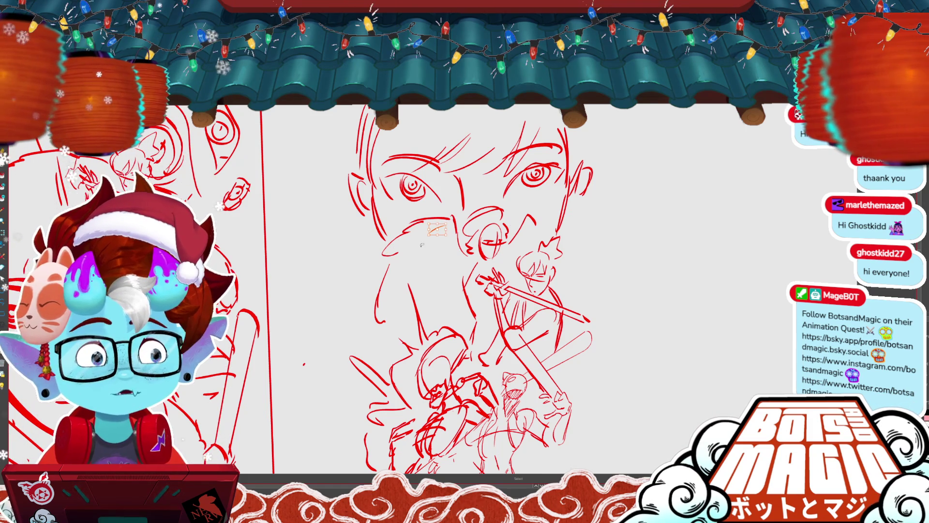
key("b")
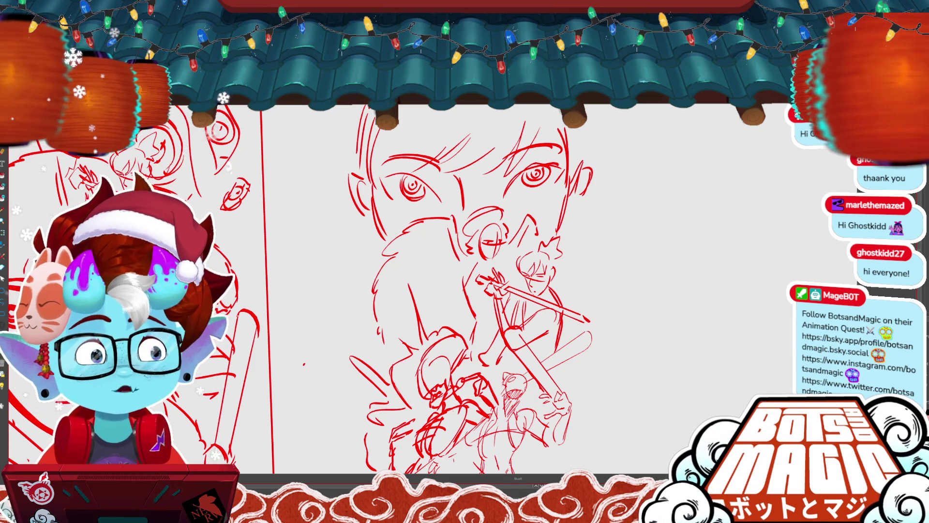
scroll(395, 216, "down", 5)
scroll(343, 297, "up", 3)
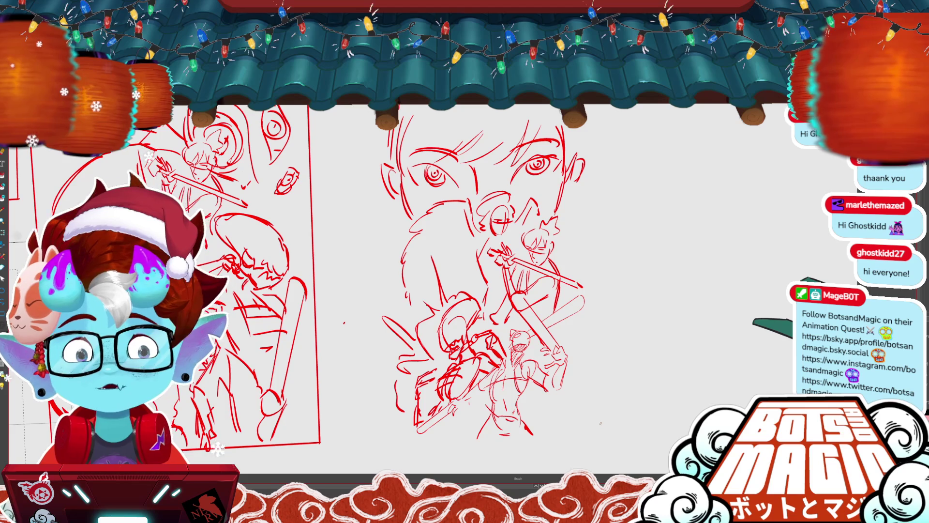
scroll(441, 219, "up", 2)
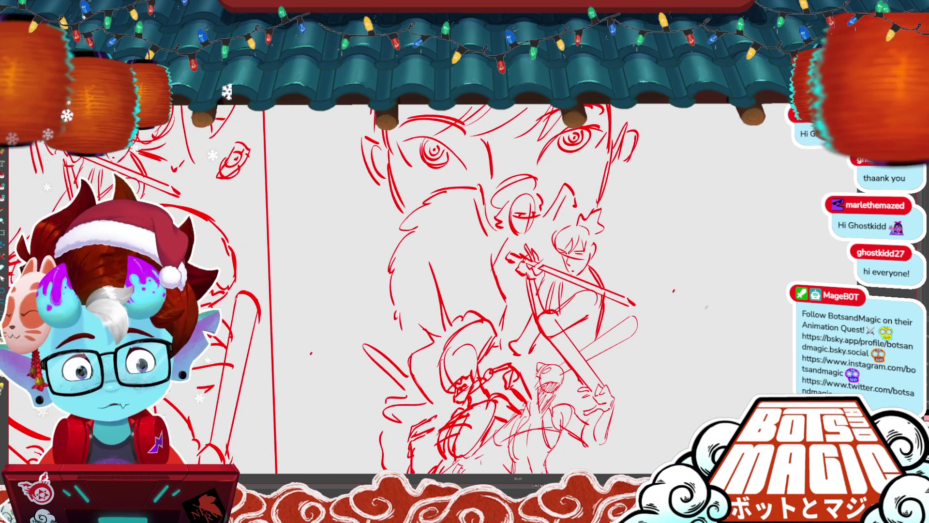
scroll(452, 266, "down", 3)
key("ctrl+z")
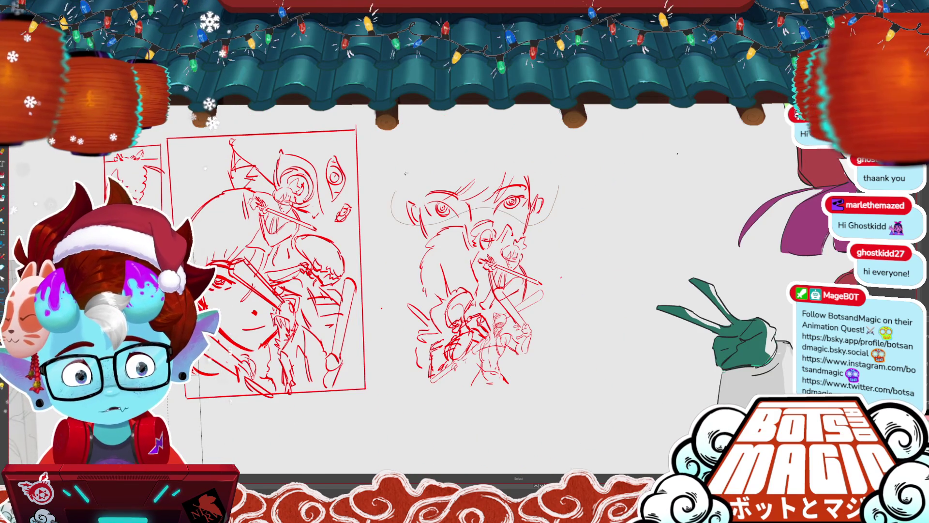
left_click_drag(532, 223, 532, 213)
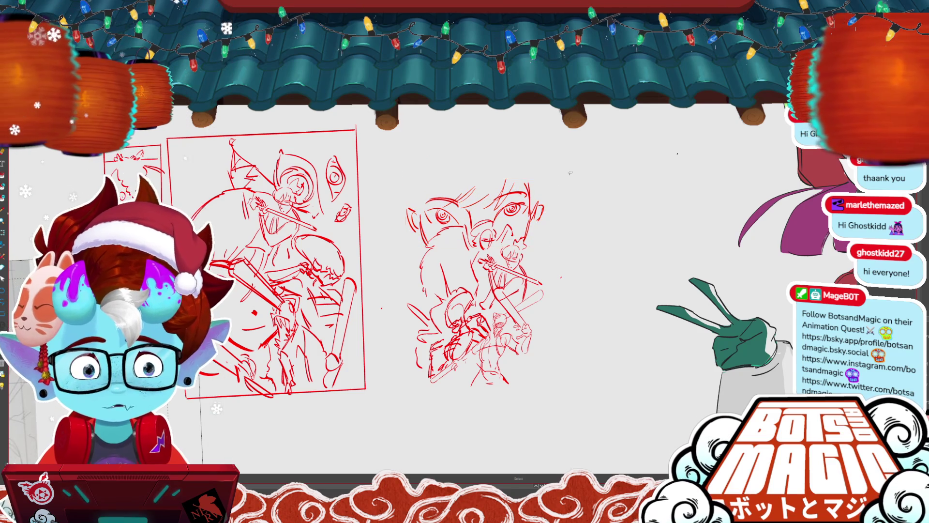
- Remove the stray strokes around the centre face, including the faint one on its left
scroll(504, 255, "up", 2)
key("ctrl+z")
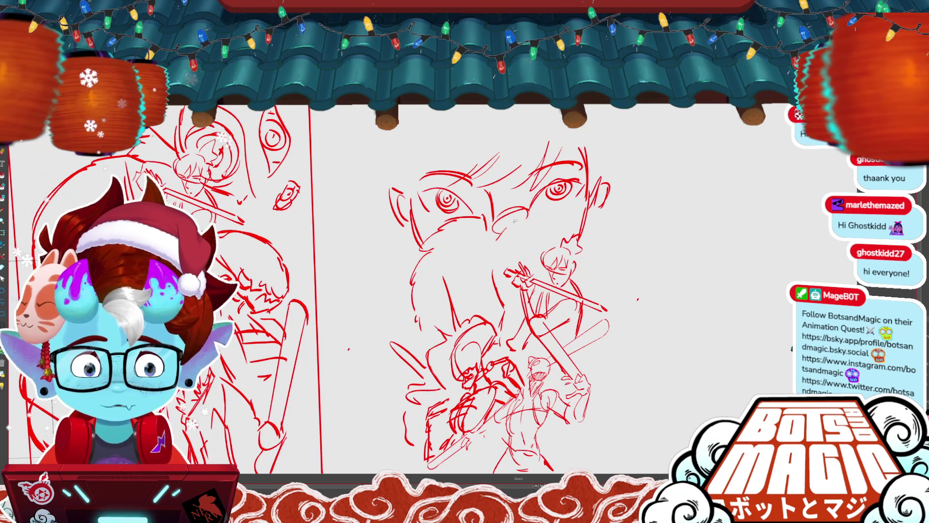
key("ctrl+z")
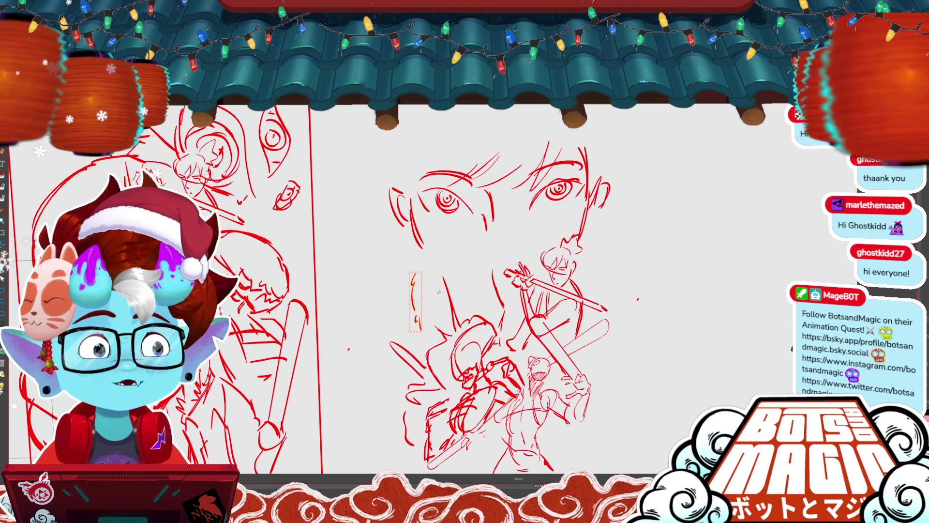
key("ctrl+z")
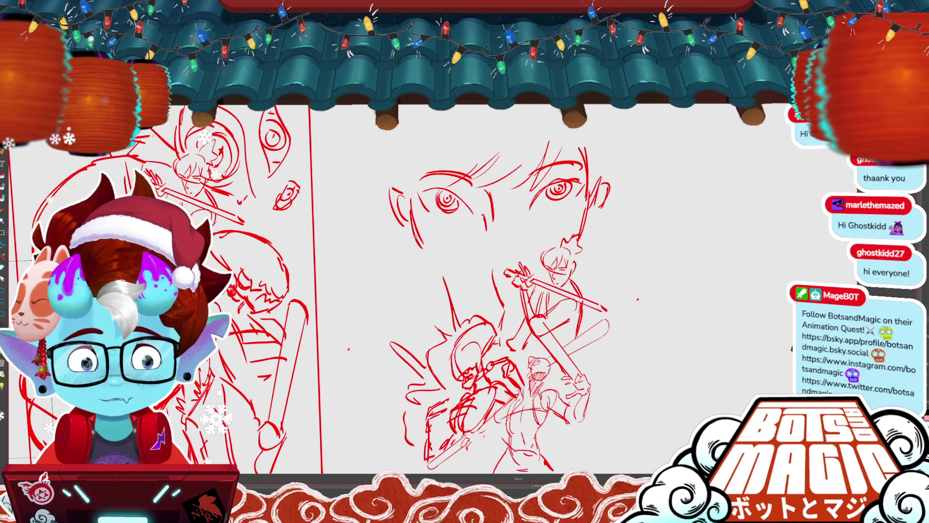
left_click_drag(483, 291, 513, 275)
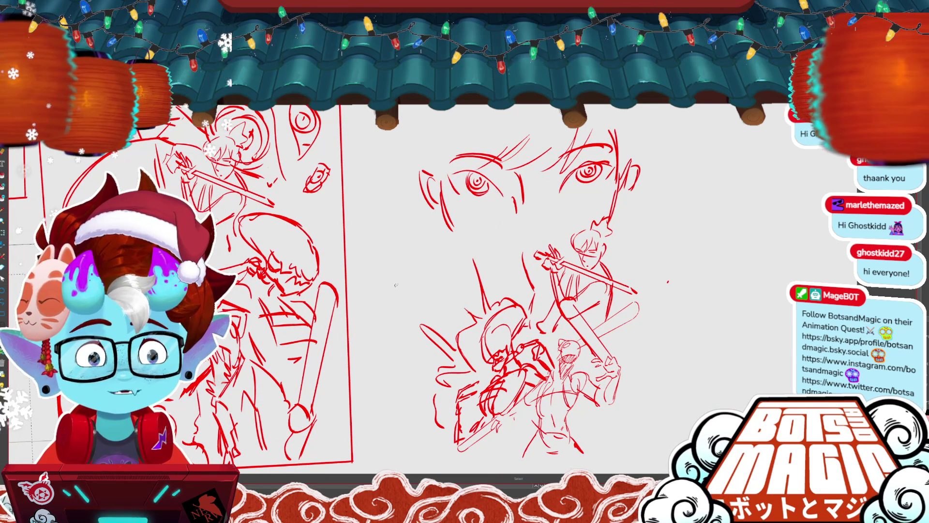
left_click_drag(395, 285, 354, 245)
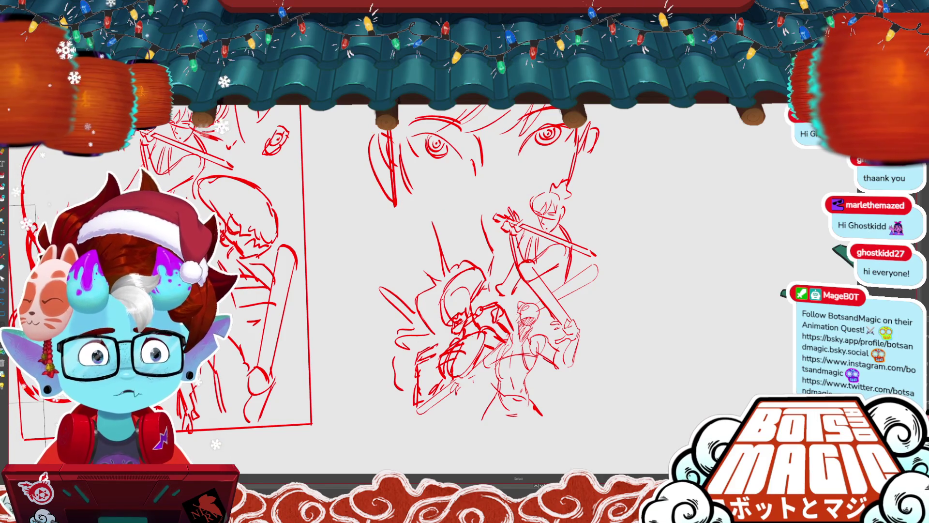
key("ctrl+z")
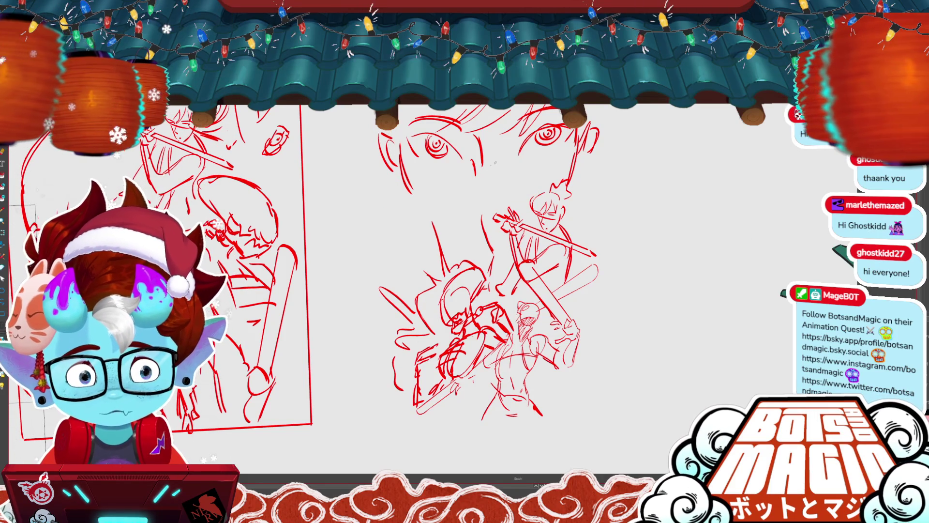
- Draw tall vertical lines on the left and right sides of the face
key("b")
key("s")
left_click_drag(383, 130, 376, 220)
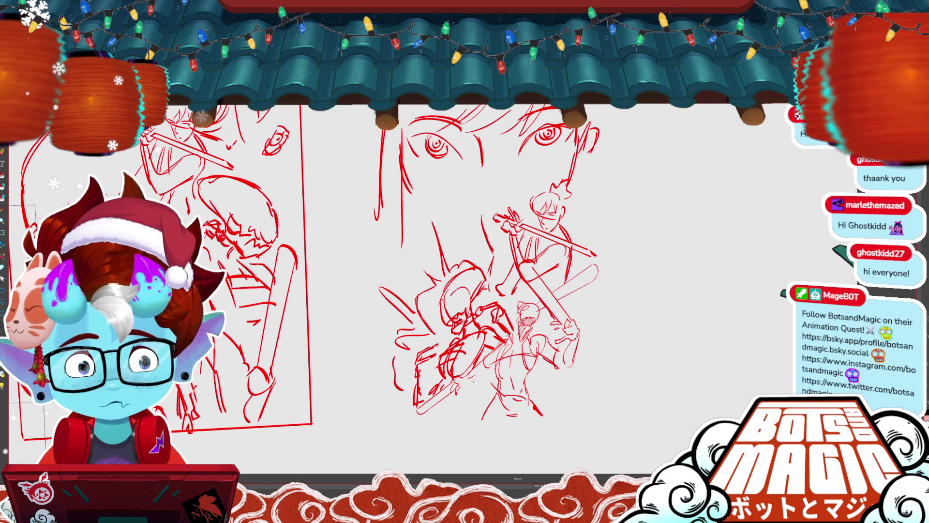
key("b")
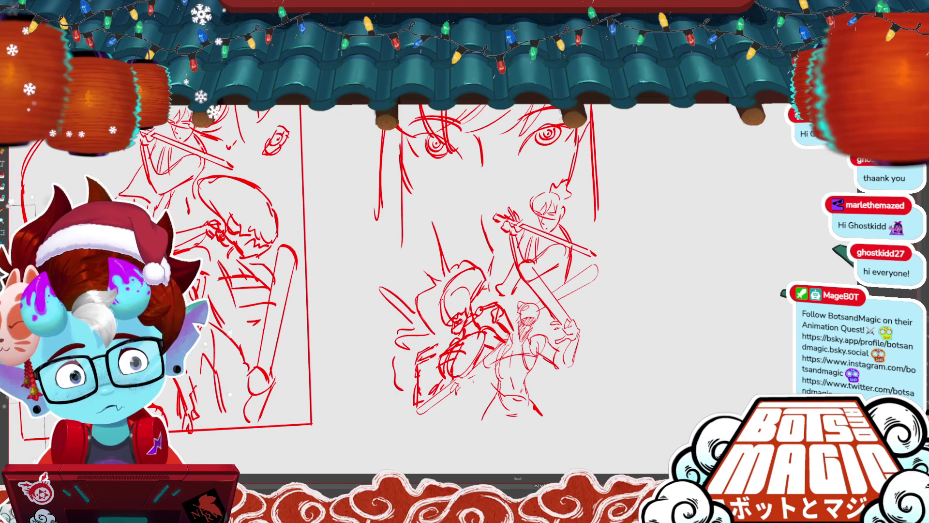
key("s")
key("ctrl+z")
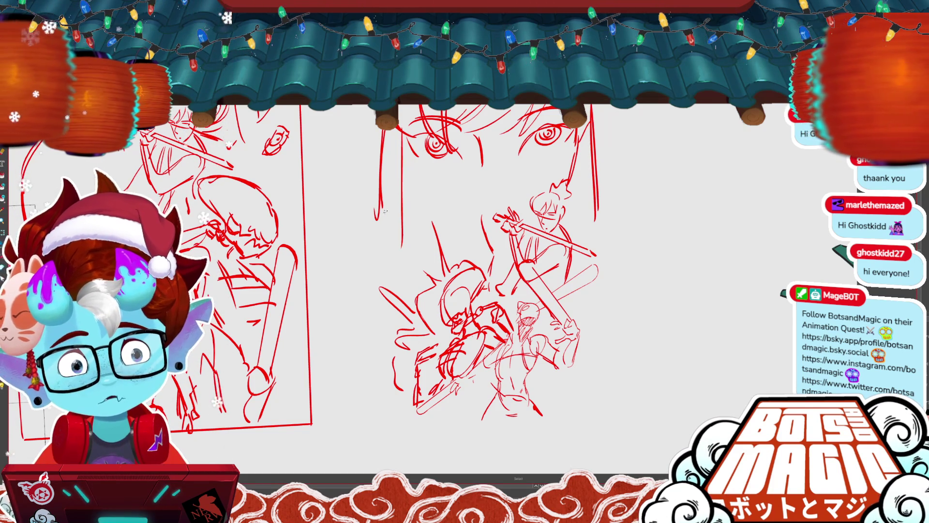
key("ctrl+z")
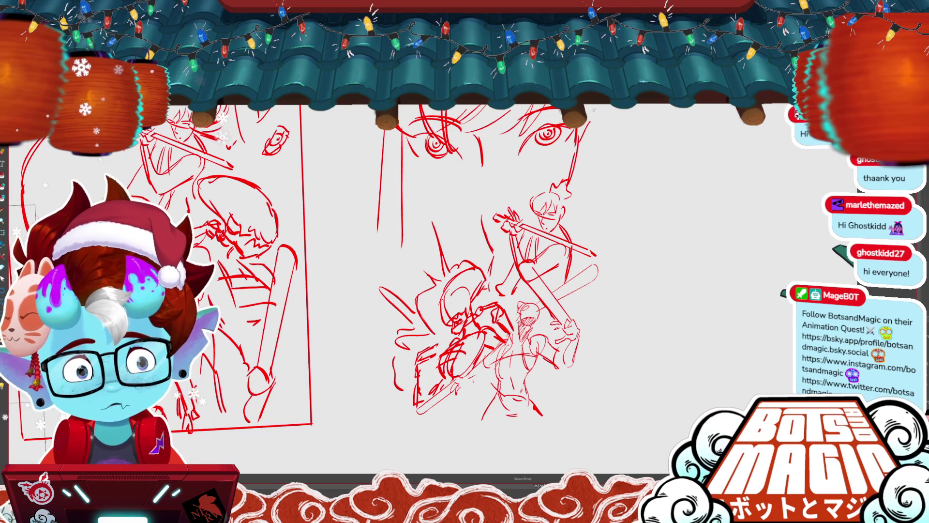
key("ctrl+y")
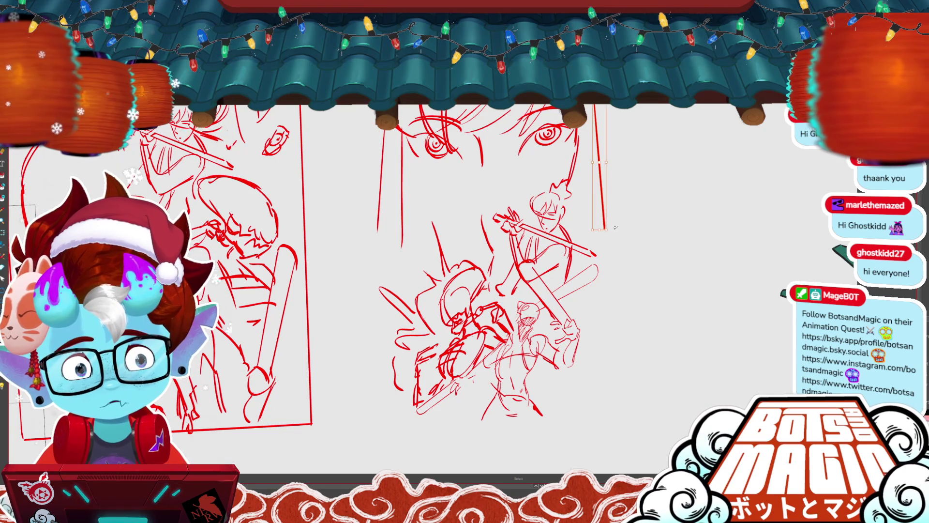
key("b")
left_click_drag(575, 140, 573, 239)
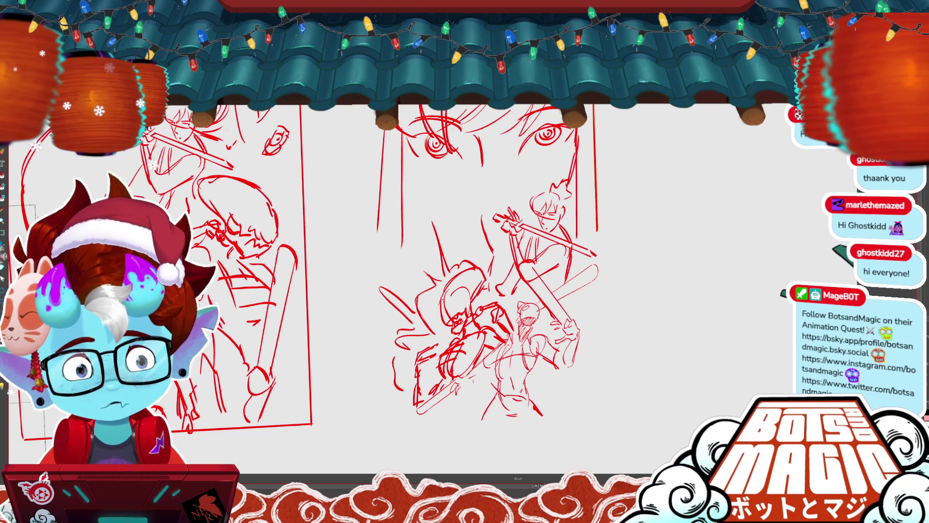
- Dab a small red dot near the raised sword in the centre sketch
left_click(486, 209)
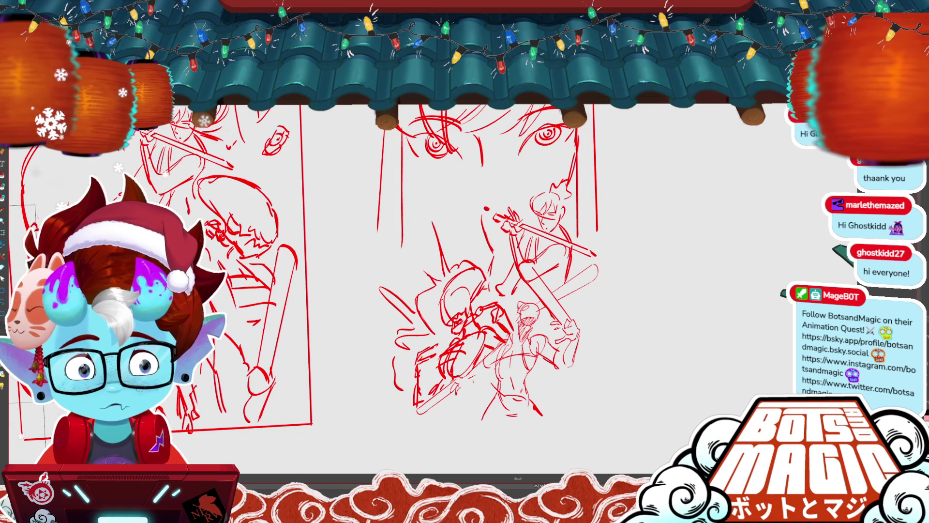
scroll(370, 355, "down", 2)
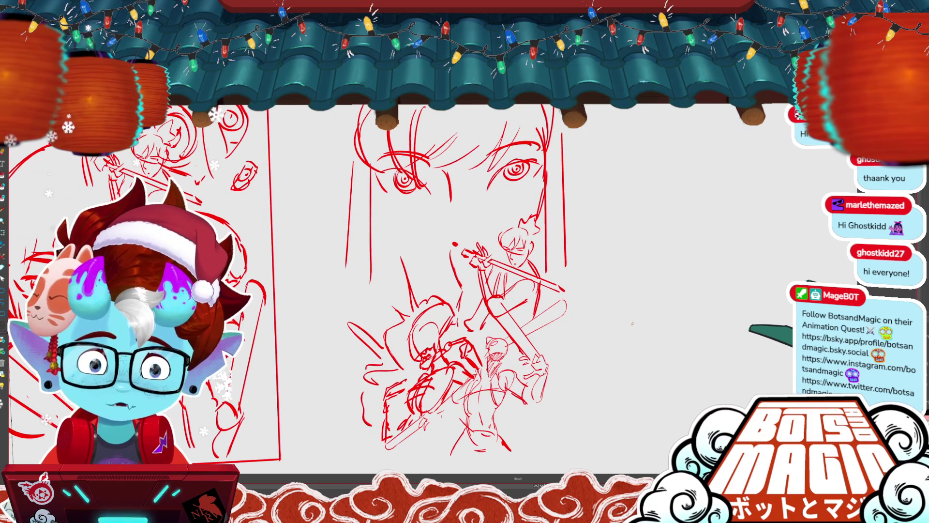
scroll(551, 363, "up", 2)
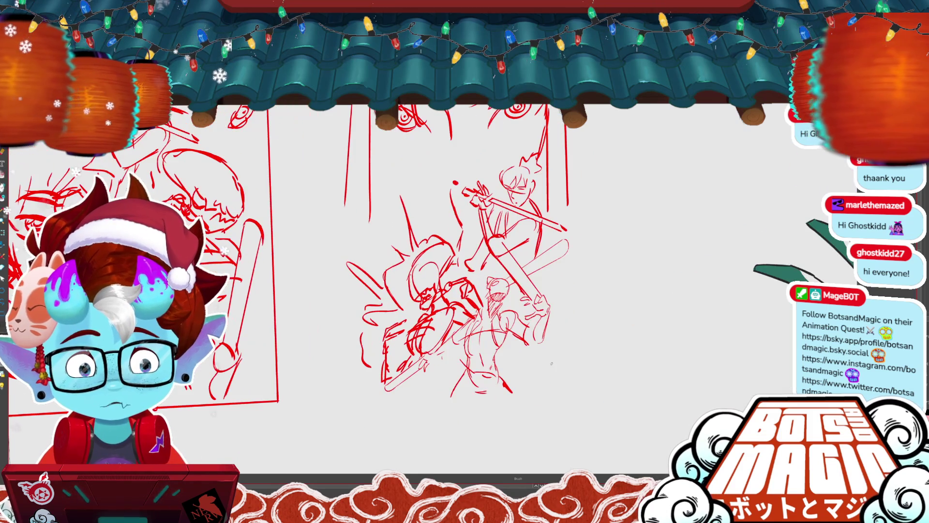
scroll(551, 363, "up", 2)
scroll(610, 387, "up", 1)
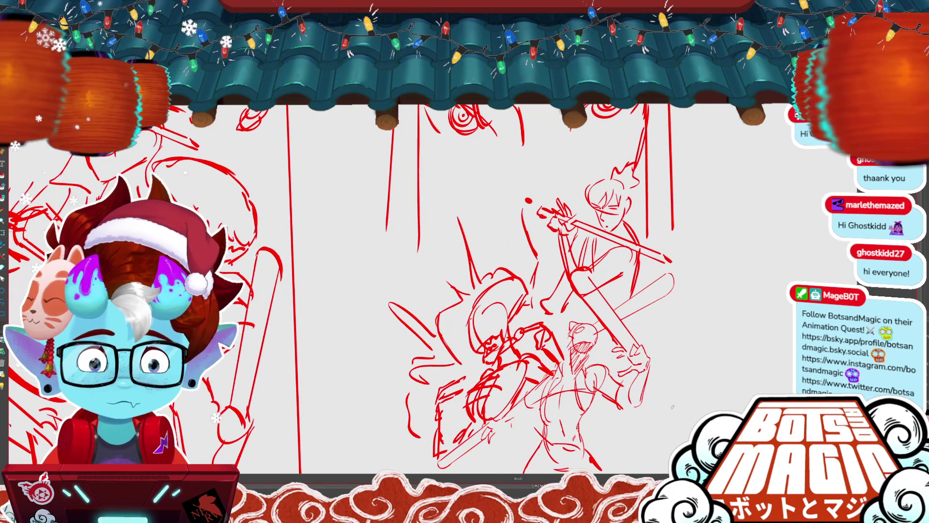
scroll(672, 407, "up", 1)
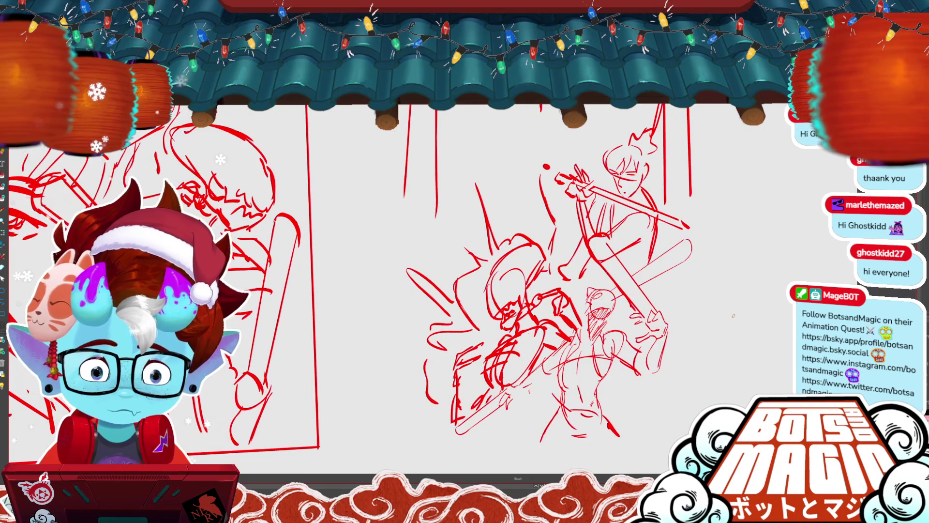
scroll(625, 416, "up", 1)
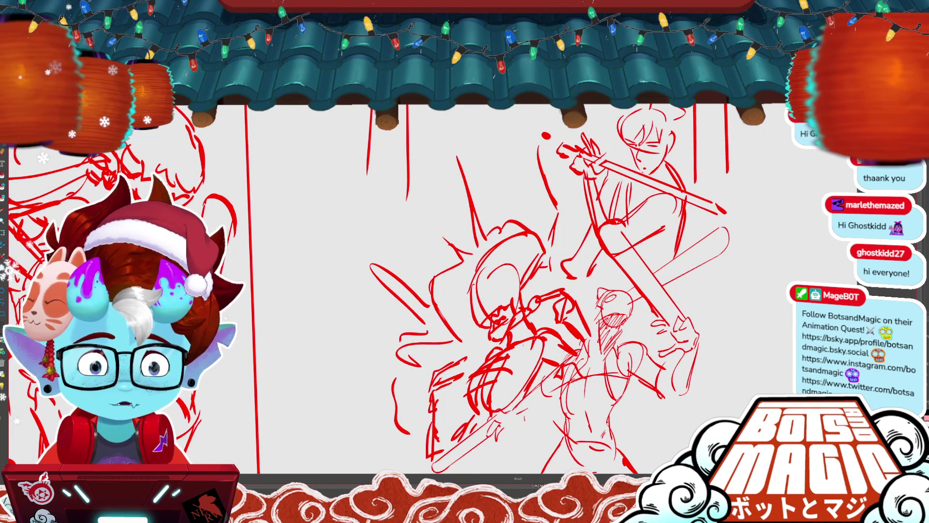
scroll(562, 206, "up", 2)
- Sweep a large arc across the fighters just below the big face
left_click_drag(595, 191, 452, 312)
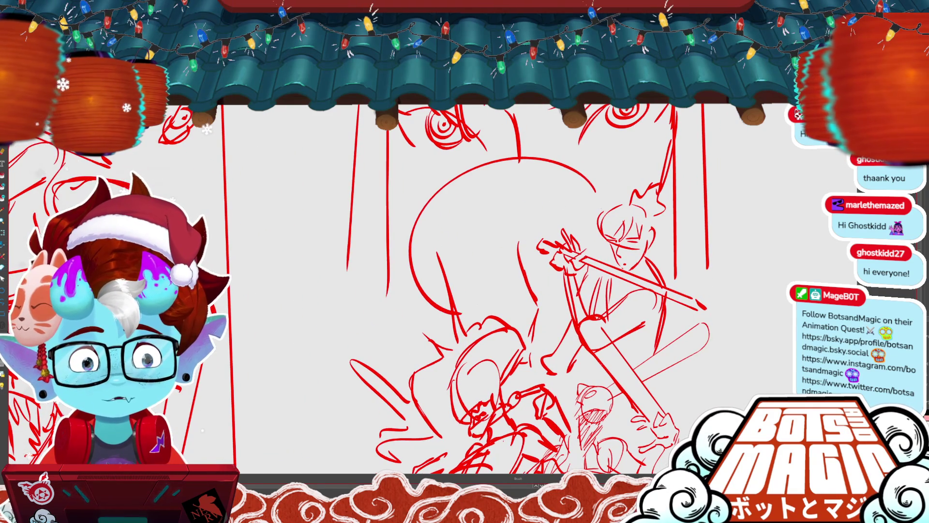
scroll(416, 247, "down", 2)
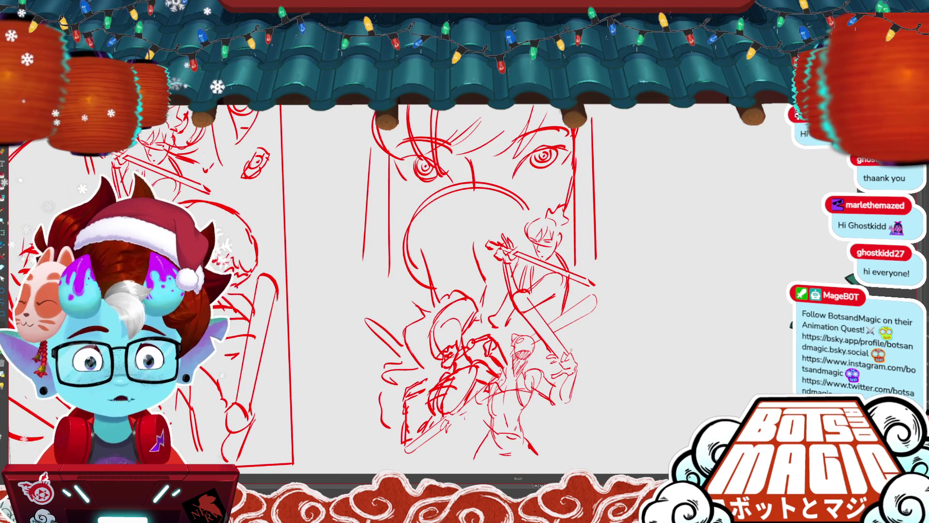
scroll(827, 211, "down", 1)
scroll(827, 210, "down", 1)
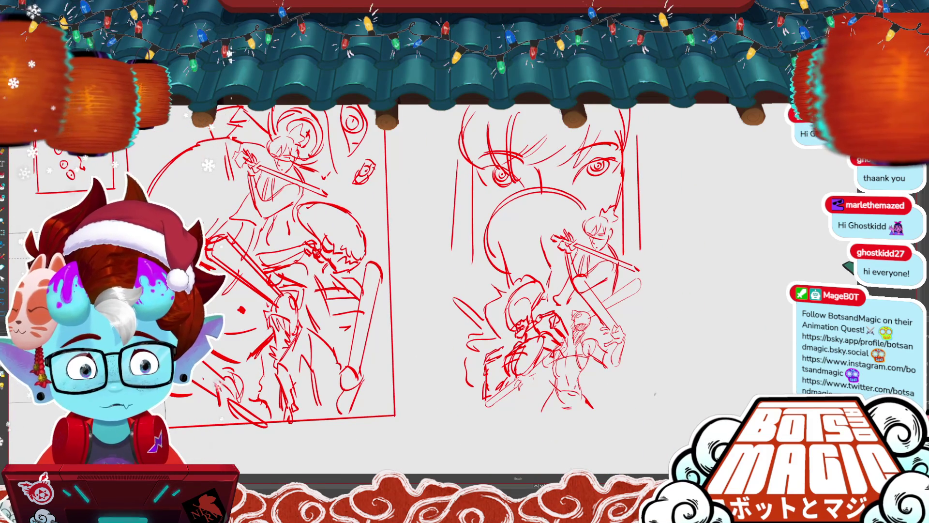
left_click_drag(655, 394, 730, 403)
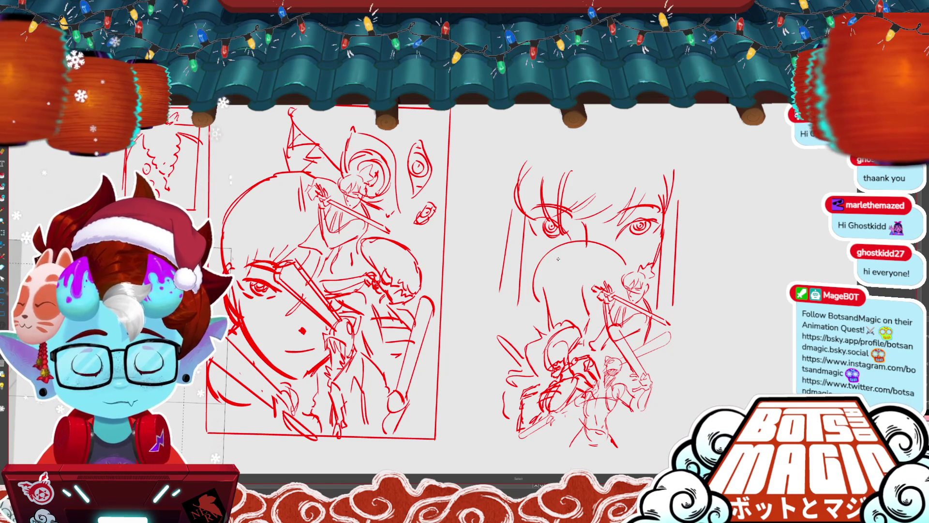
- Add a third small eye ring beside the others and a jagged row of shark teeth
left_click(538, 257)
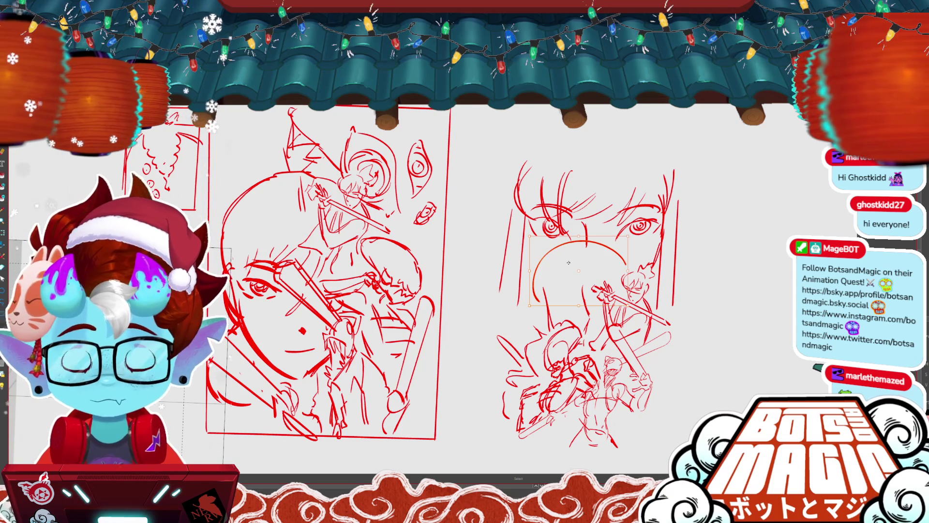
key("b")
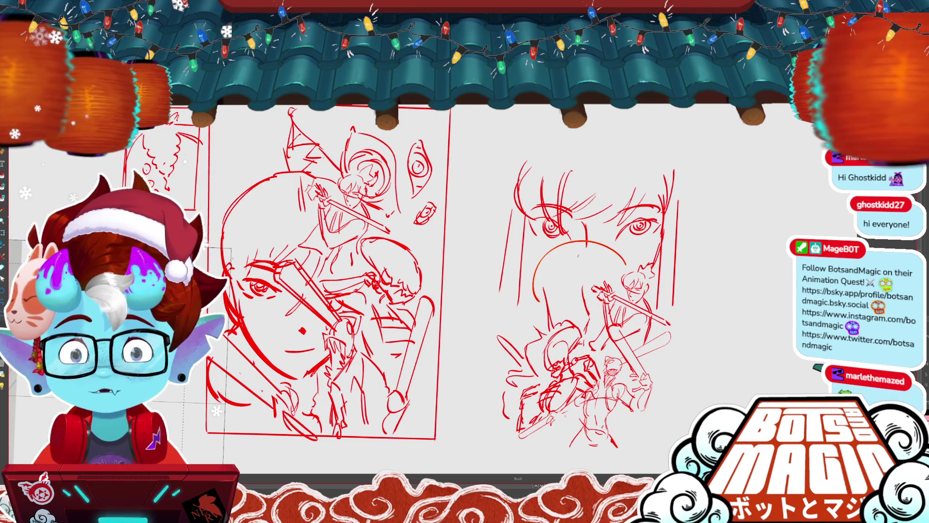
key("ctrl+d")
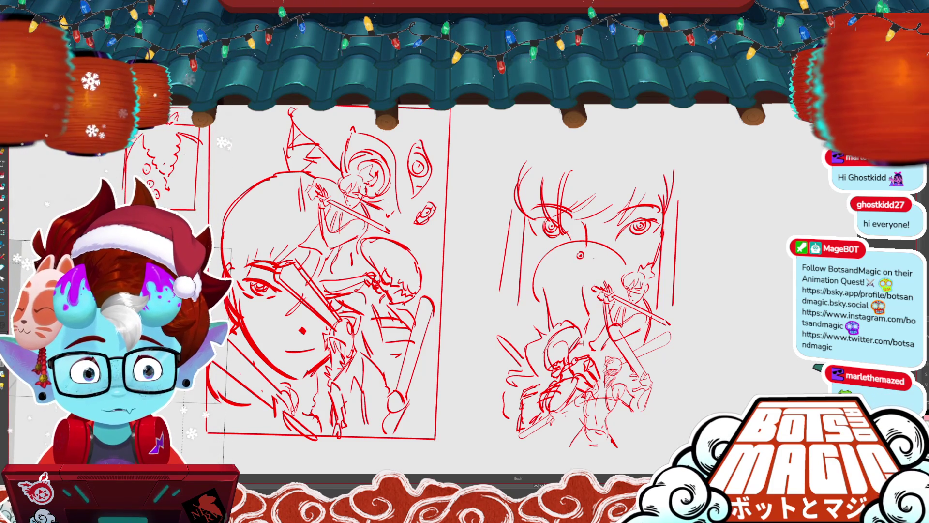
left_click(595, 261)
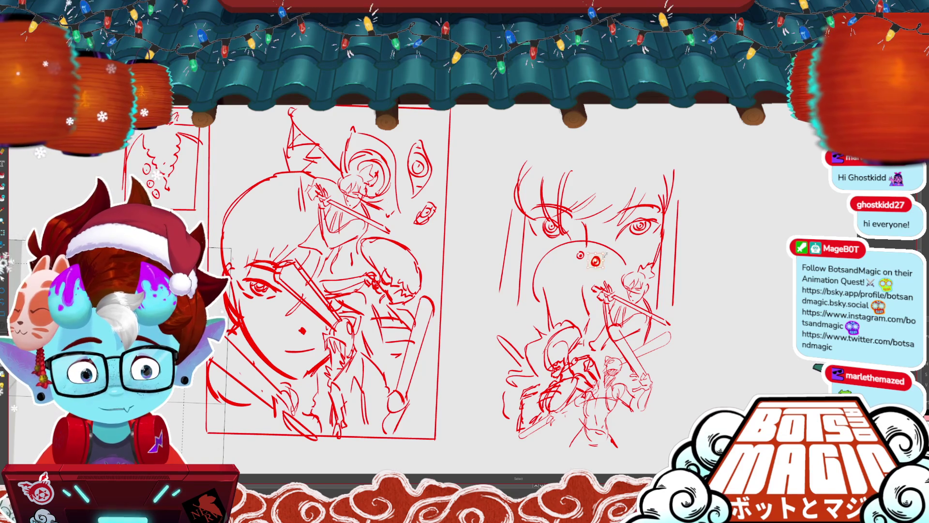
key("ctrl+d")
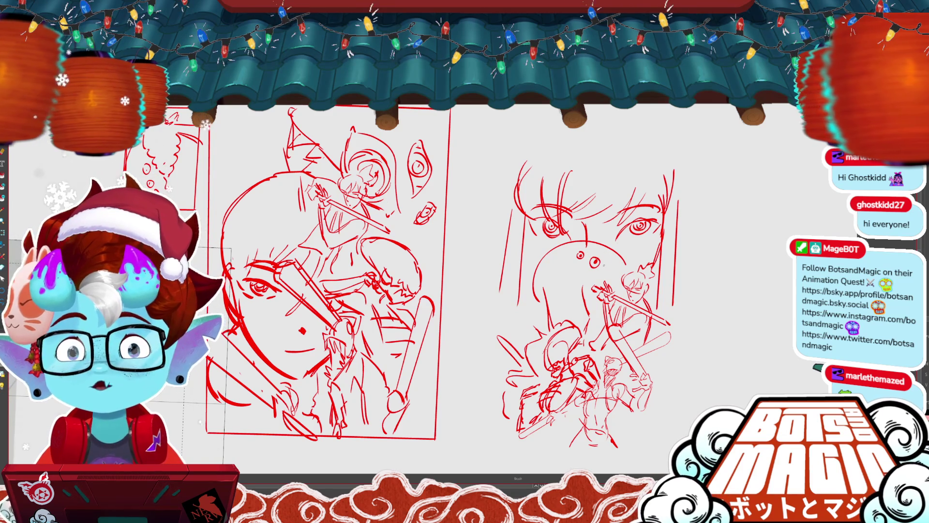
left_click_drag(610, 265, 608, 262)
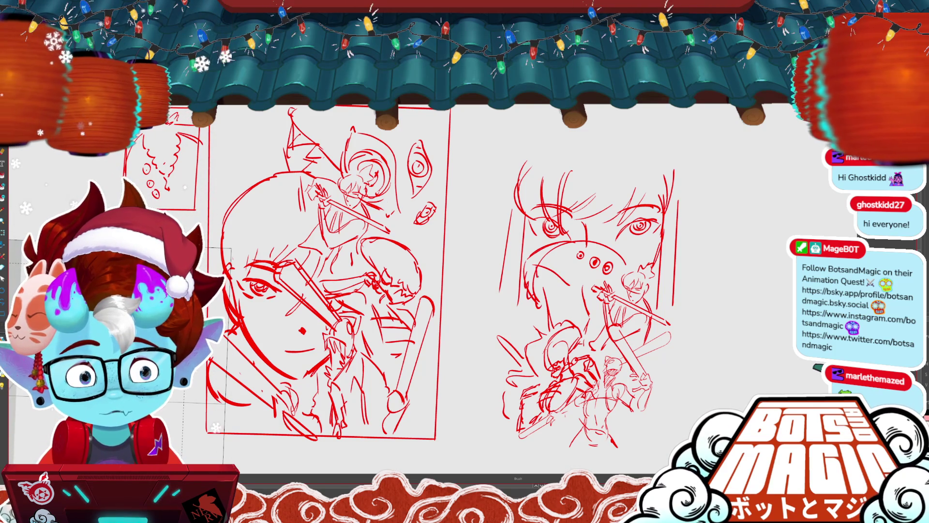
left_click_drag(534, 283, 566, 278)
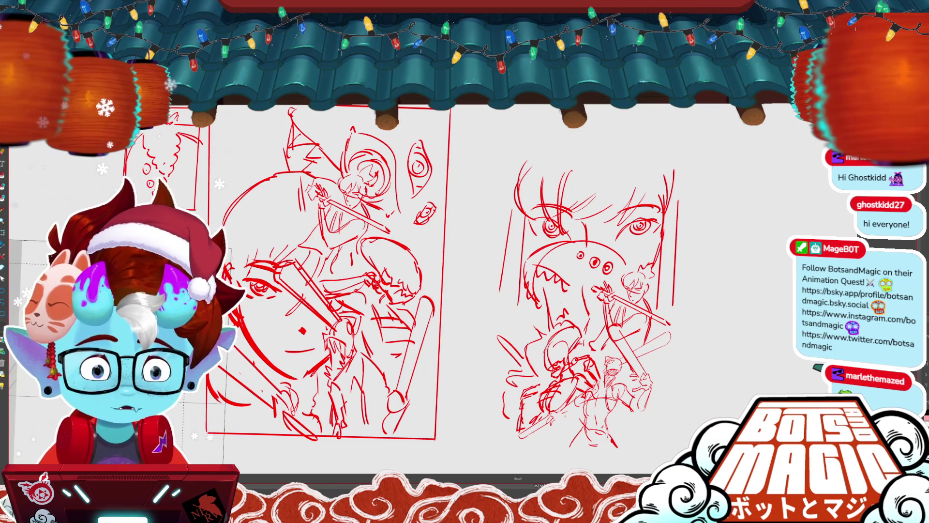
- Undo the shark teeth and eye circles from the right thumbnail
scroll(532, 290, "up", 3)
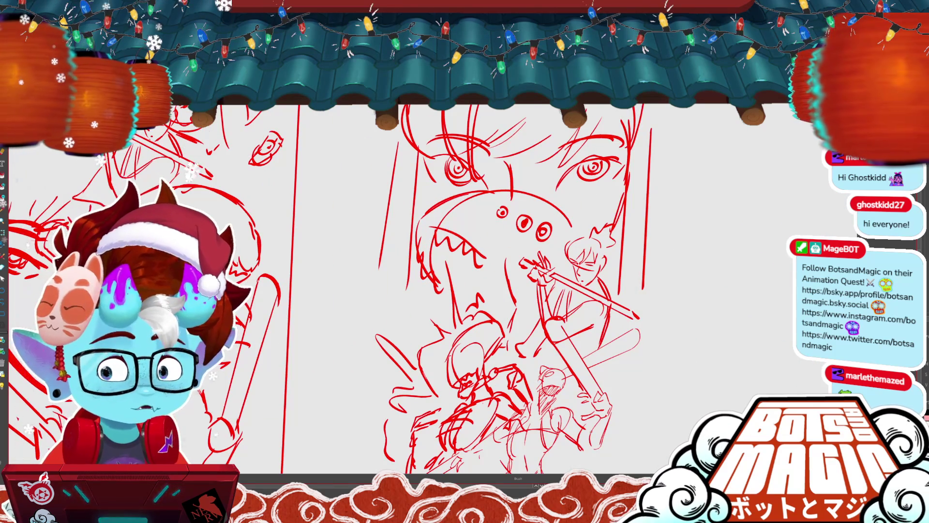
key("ctrl+z")
key("ctrl+z")
key("ctrl+z")
key("ctrl+z")
key("ctrl+z")
key("ctrl+z")
key("ctrl+z")
key("ctrl+z")
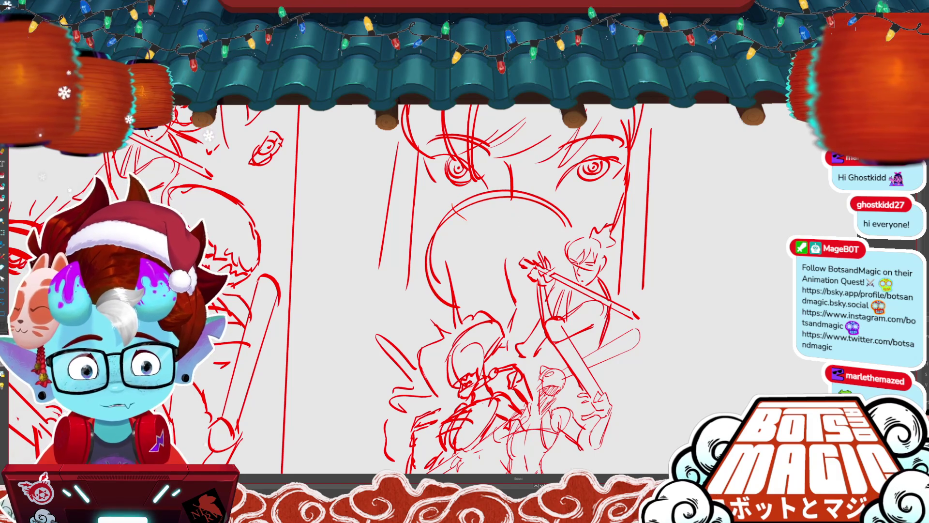
key("ctrl+z")
scroll(673, 273, "down", 2)
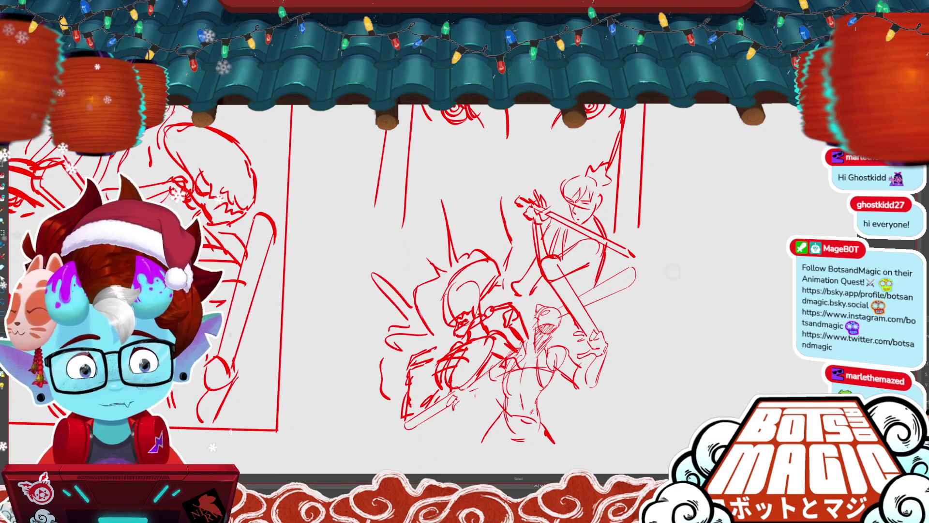
scroll(483, 271, "right", 2)
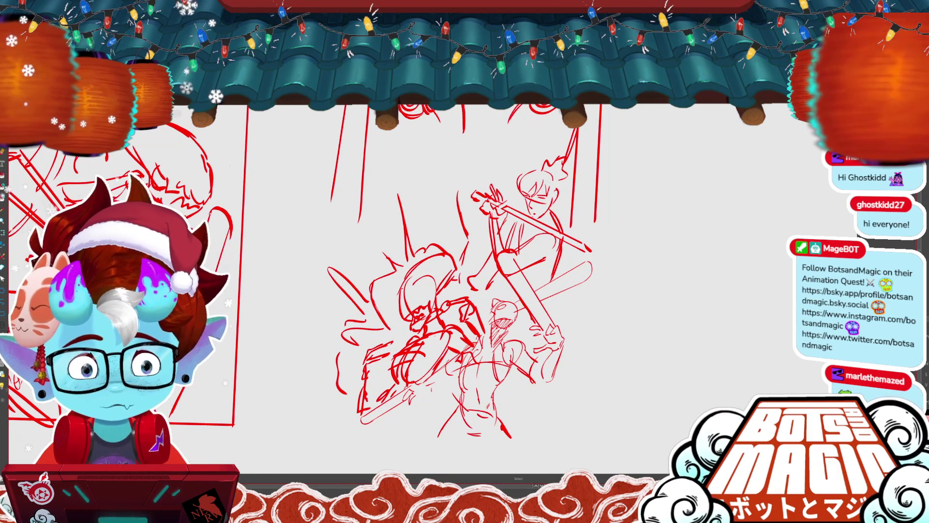
scroll(417, 145, "up", 1)
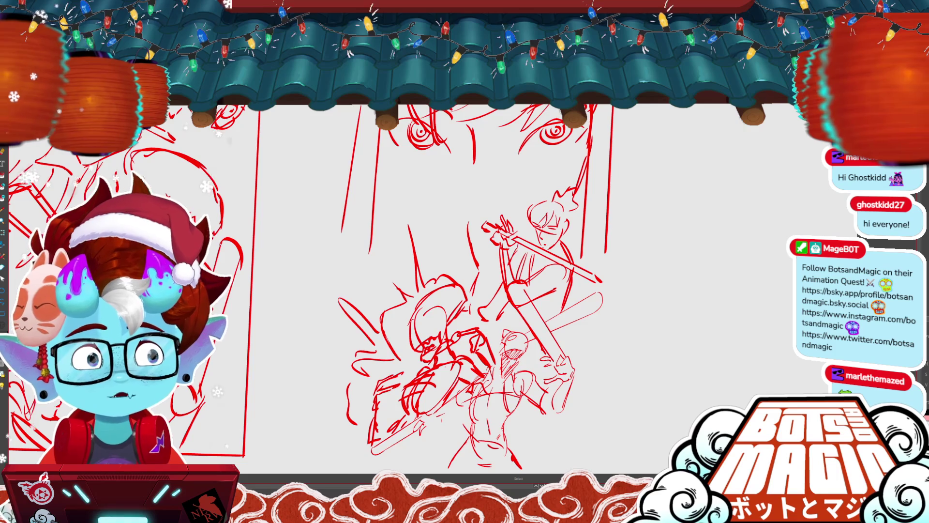
scroll(417, 145, "up", 1)
key("b")
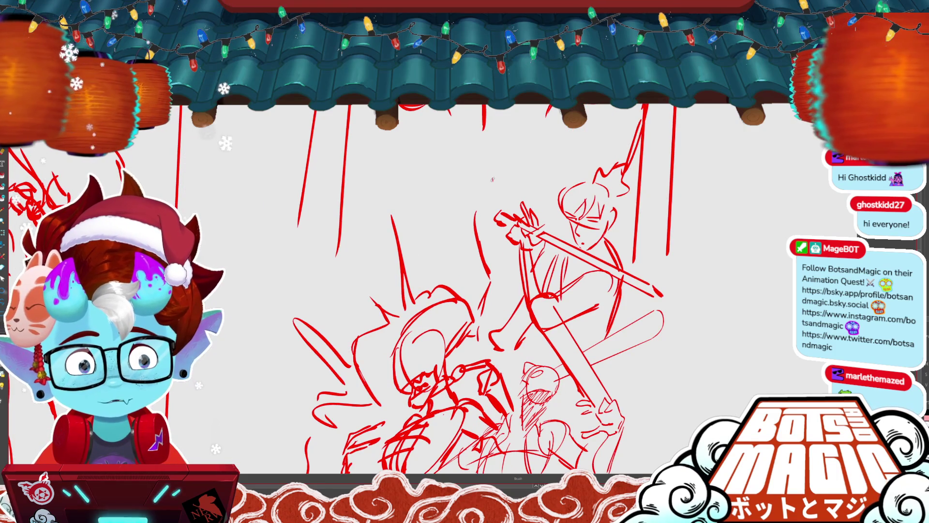
key("ctrl+z")
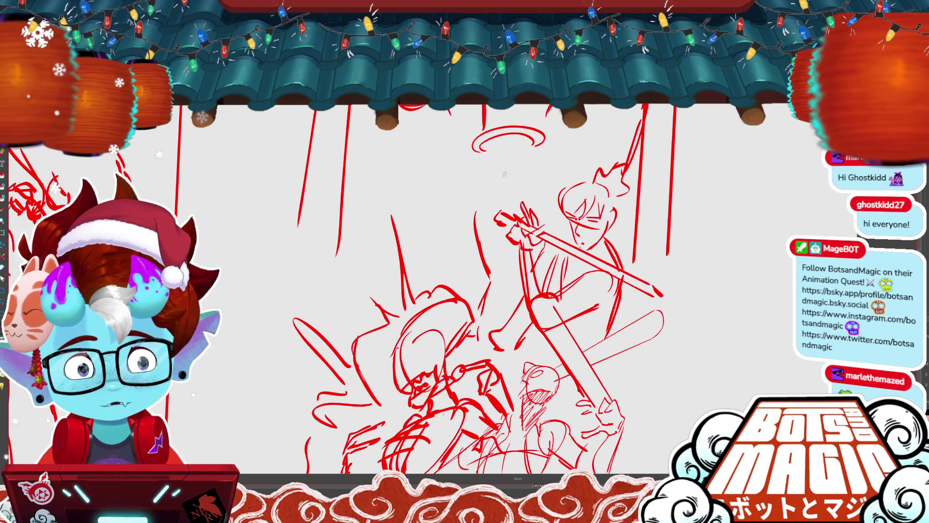
- Draw a crossed circle head under the halo and large arcs sweeping out over the fighters
mouse_move(505, 143)
left_mouse_down()
mouse_move(518, 158)
mouse_move(508, 180)
mouse_move(484, 170)
left_mouse_up()
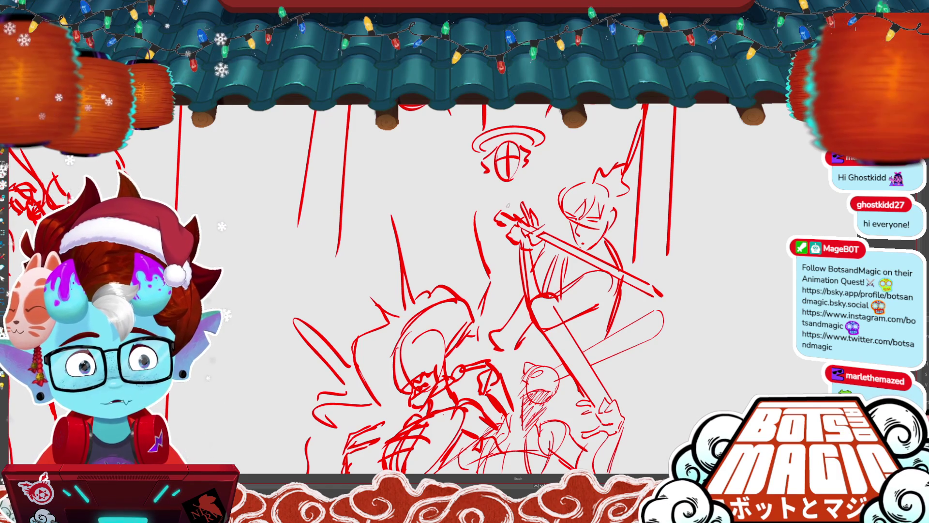
mouse_move(489, 199)
left_mouse_down()
mouse_move(525, 196)
mouse_move(527, 207)
left_mouse_up()
left_click_drag(324, 192, 469, 180)
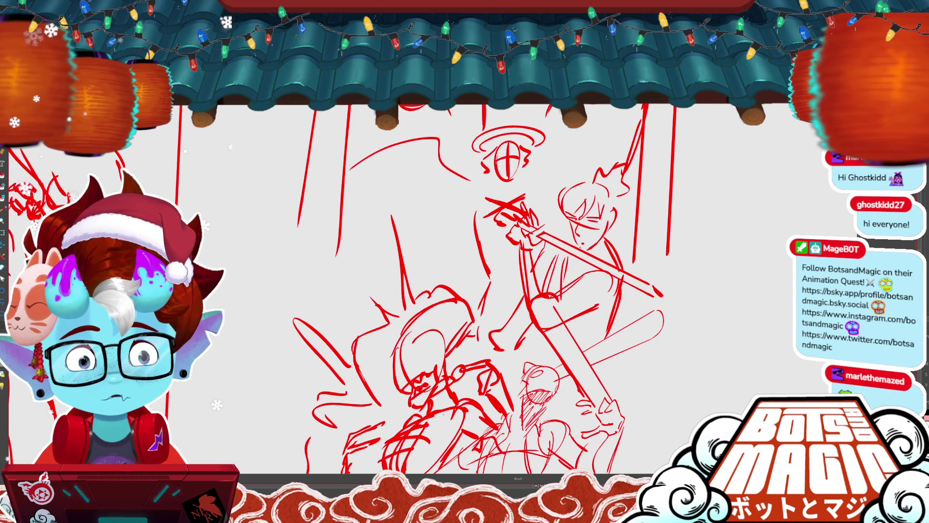
left_click_drag(555, 144, 674, 222)
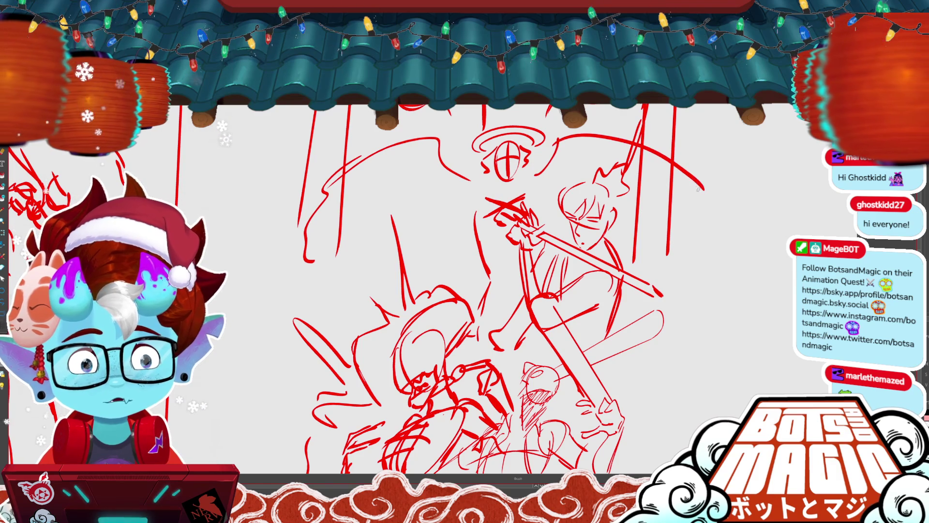
key("b")
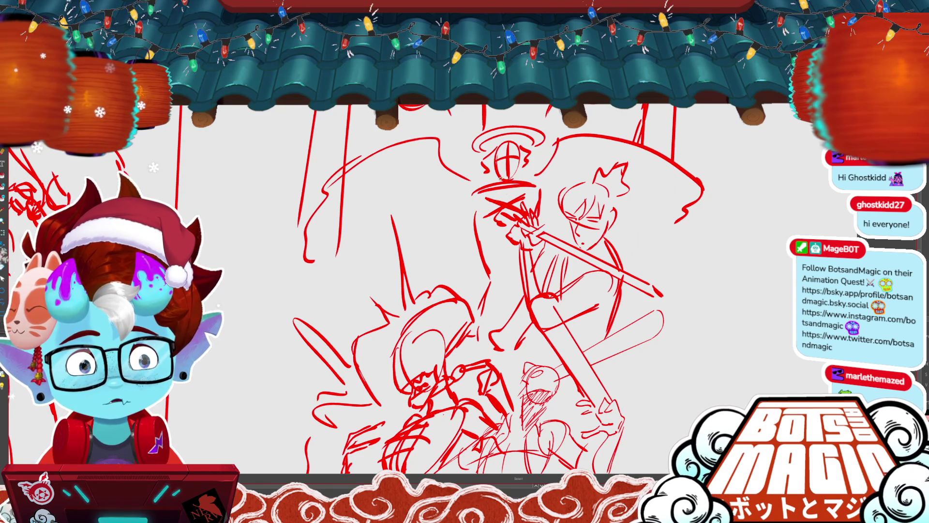
left_click_drag(538, 205, 474, 194)
key("alt+s")
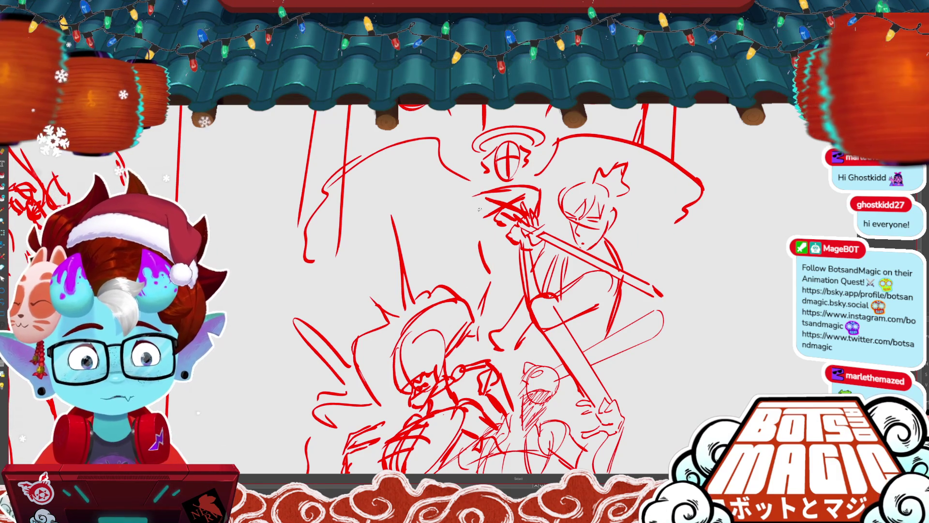
- Add short sketch lines below the haloed figure and a horizontal stroke on the left figure
left_click_drag(471, 213, 469, 259)
left_click_drag(361, 250, 436, 250)
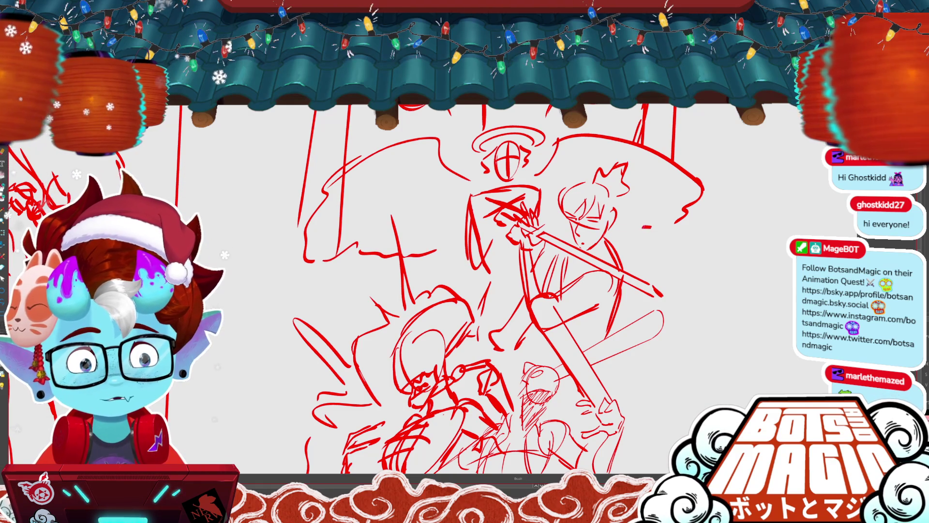
scroll(566, 320, "down", 3)
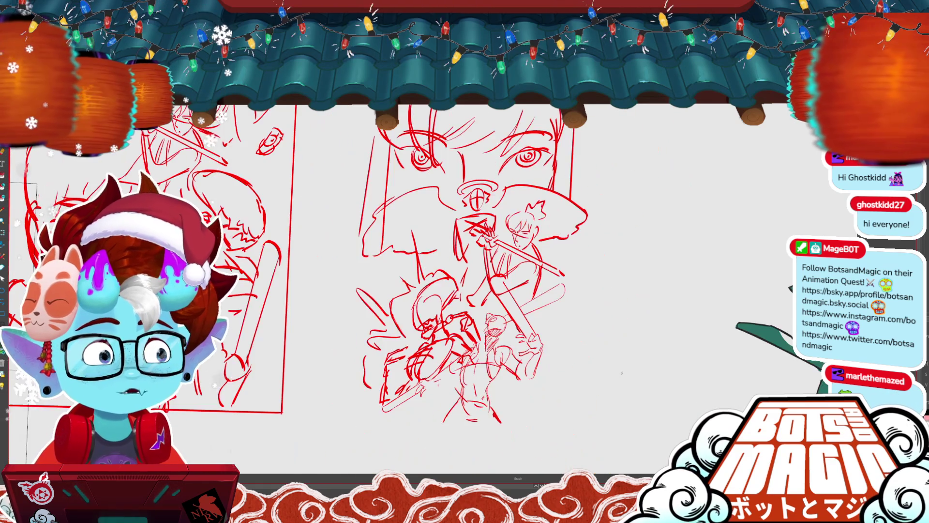
scroll(566, 320, "up", 1)
- Frame the right thumbnail with a rectangular border, nudging the top edge down and erasing stray ends
key("e")
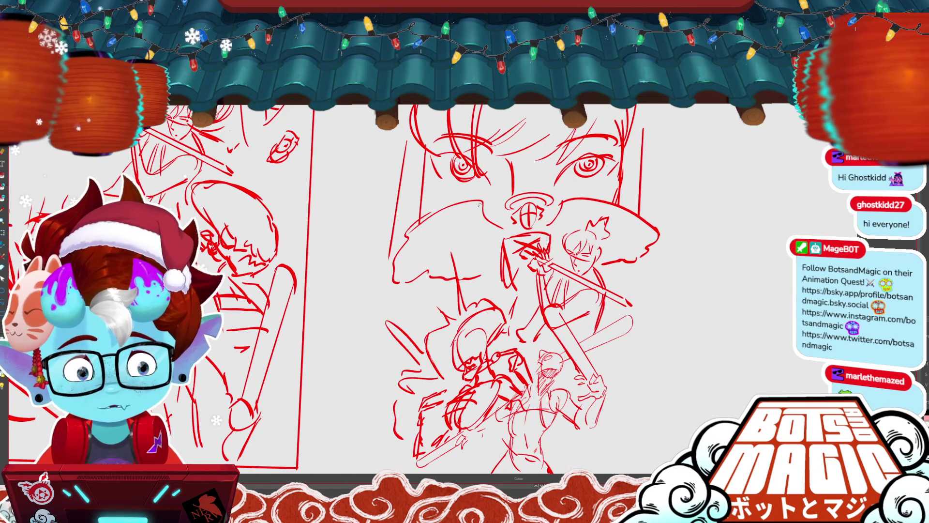
scroll(479, 204, "down", 4)
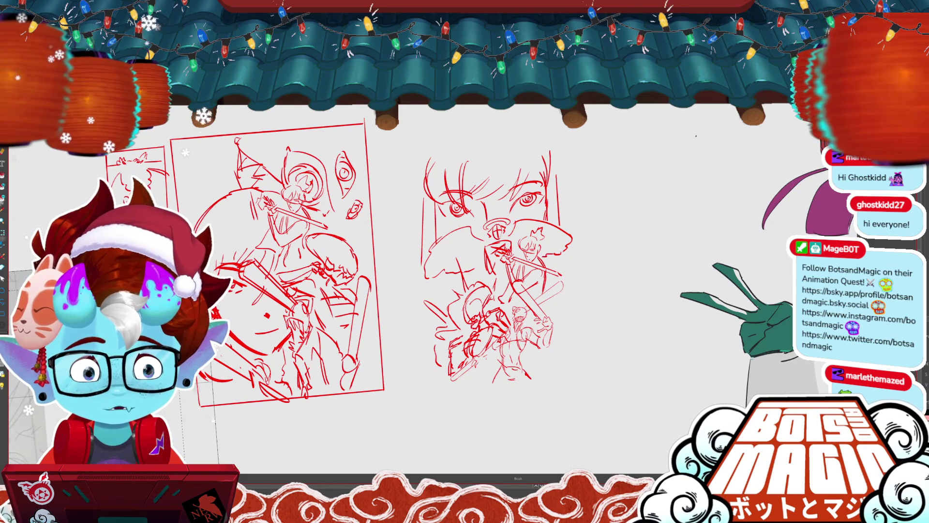
scroll(696, 136, "up", 2)
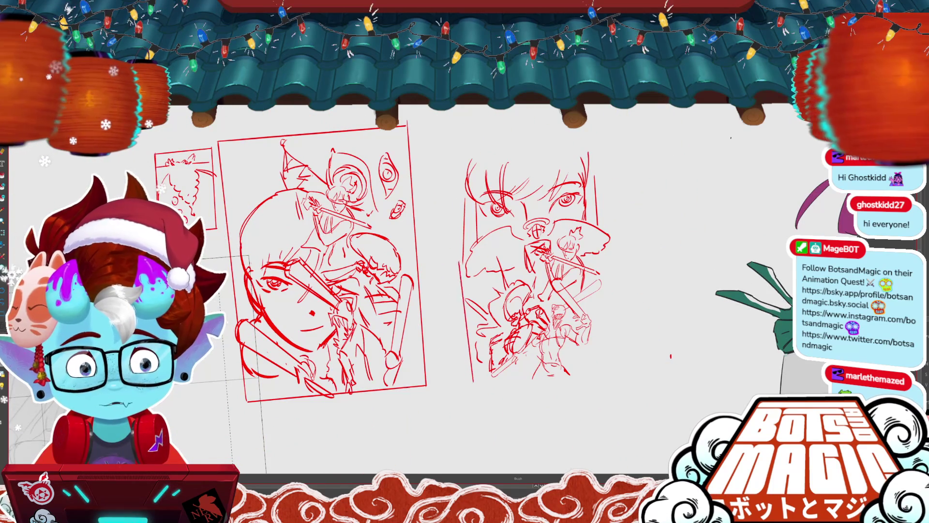
left_click_drag(470, 351, 544, 157)
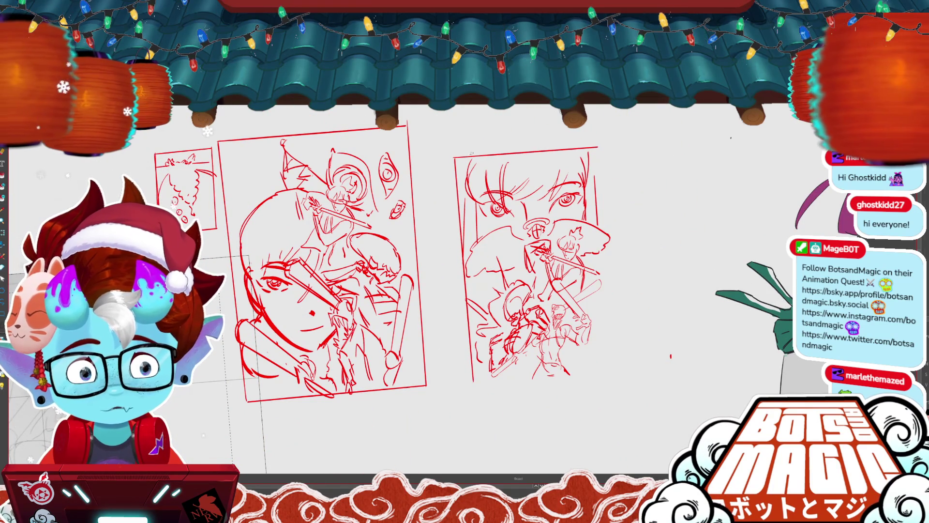
key("ctrl+t")
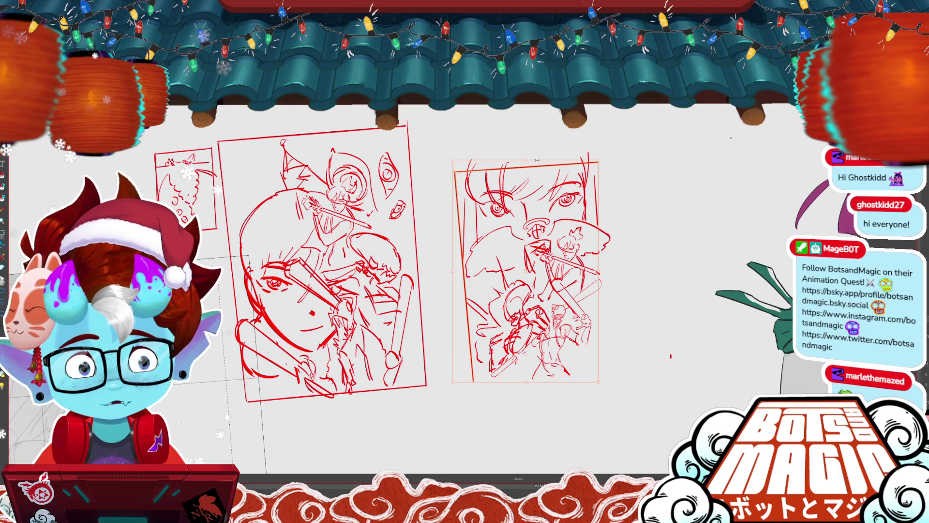
left_click_drag(599, 161, 599, 170)
key("Return")
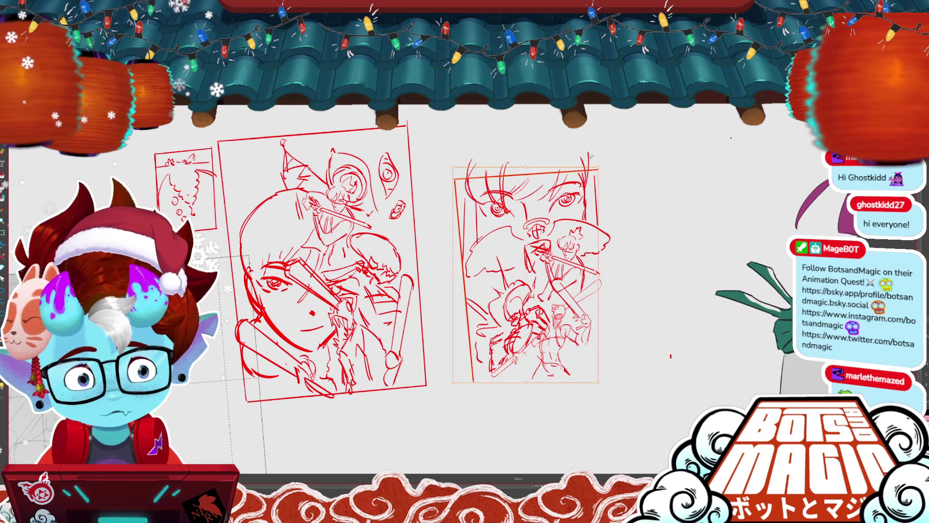
mouse_move(466, 162)
left_mouse_down()
mouse_move(590, 158)
mouse_move(607, 370)
left_mouse_up()
mouse_move(602, 169)
left_mouse_down()
mouse_move(621, 368)
mouse_move(474, 383)
left_mouse_up()
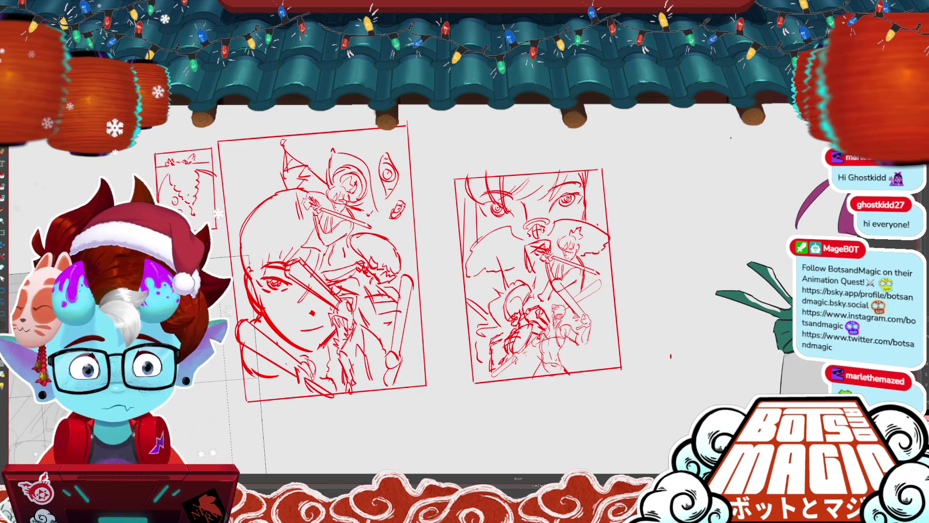
scroll(537, 271, "up", 2)
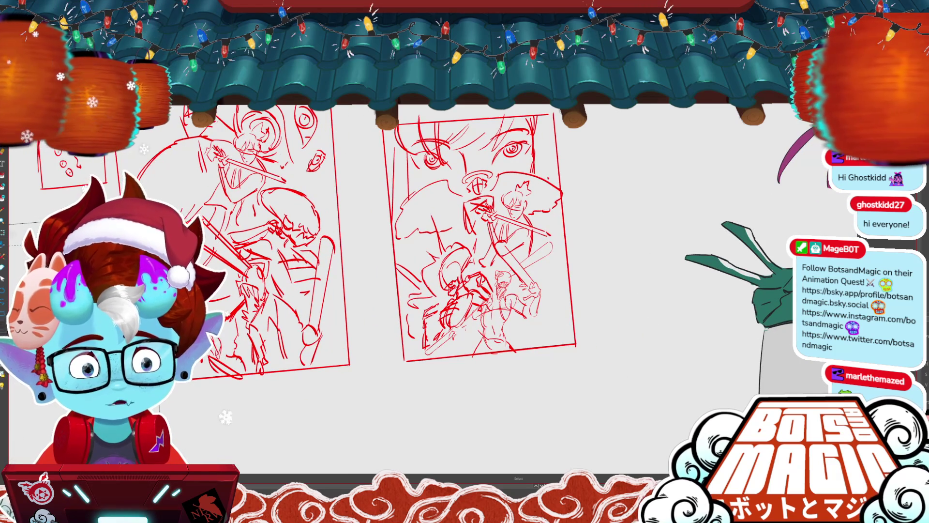
- Add a short curved stroke and move and rotate the small eye and squiggle marks
scroll(450, 223, "up", 2)
mouse_move(489, 308)
left_mouse_down()
mouse_move(516, 293)
mouse_move(527, 315)
mouse_move(505, 306)
mouse_move(530, 309)
left_mouse_up()
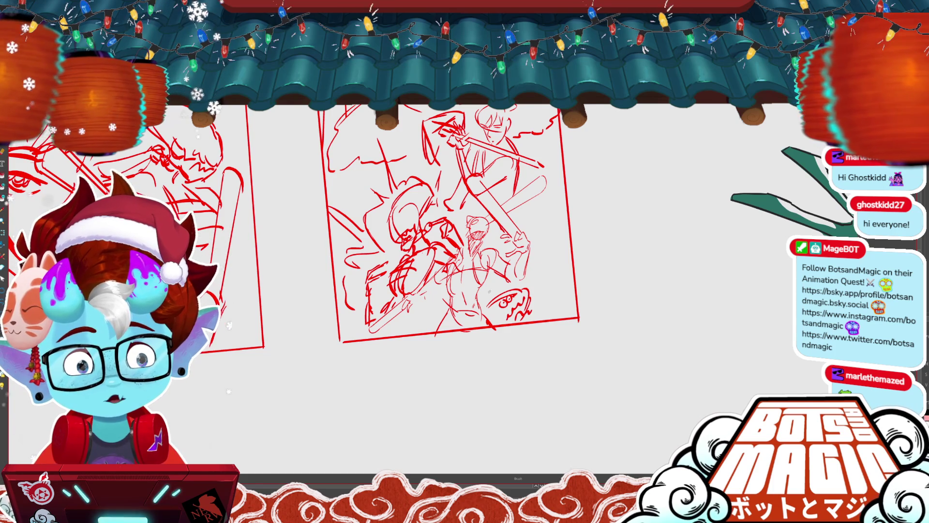
mouse_move(483, 285)
left_mouse_down()
mouse_move(532, 322)
mouse_move(542, 302)
mouse_move(520, 309)
left_mouse_up()
key("b")
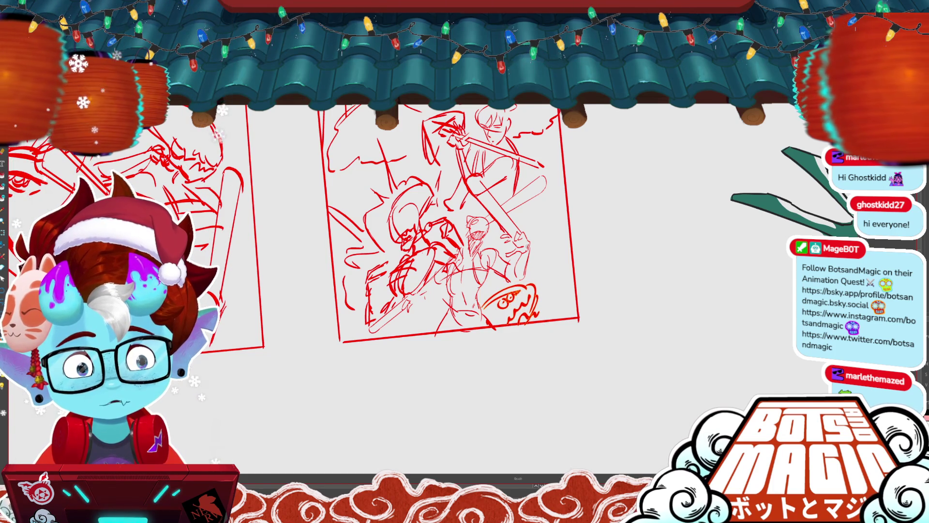
- Try new lines beside the bowl doodle, undo them, and select the bowl doodle
left_click_drag(555, 275, 533, 309)
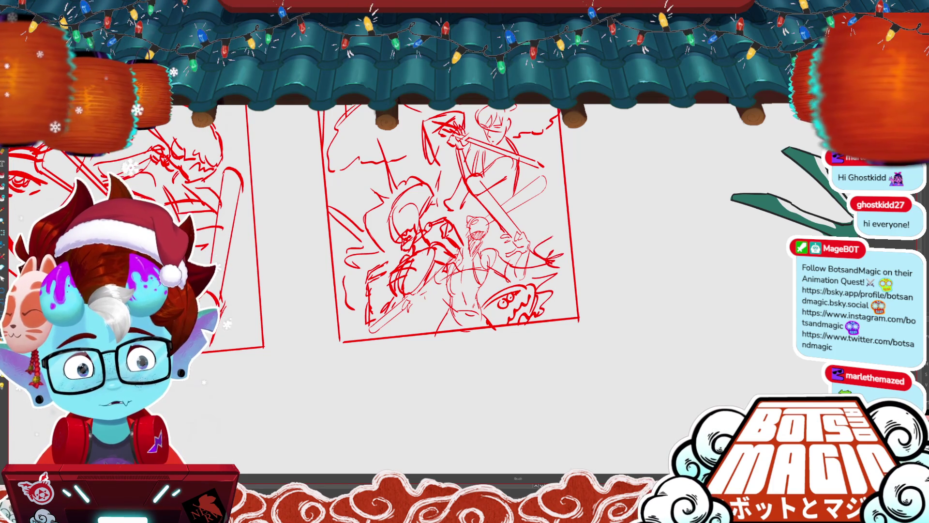
key("ctrl+z")
key("ctrl+z")
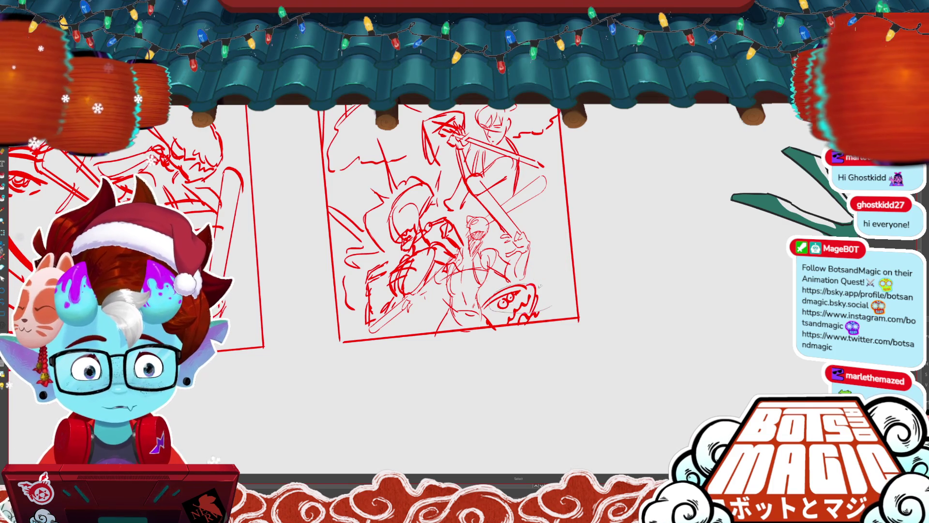
left_click_drag(531, 283, 527, 295)
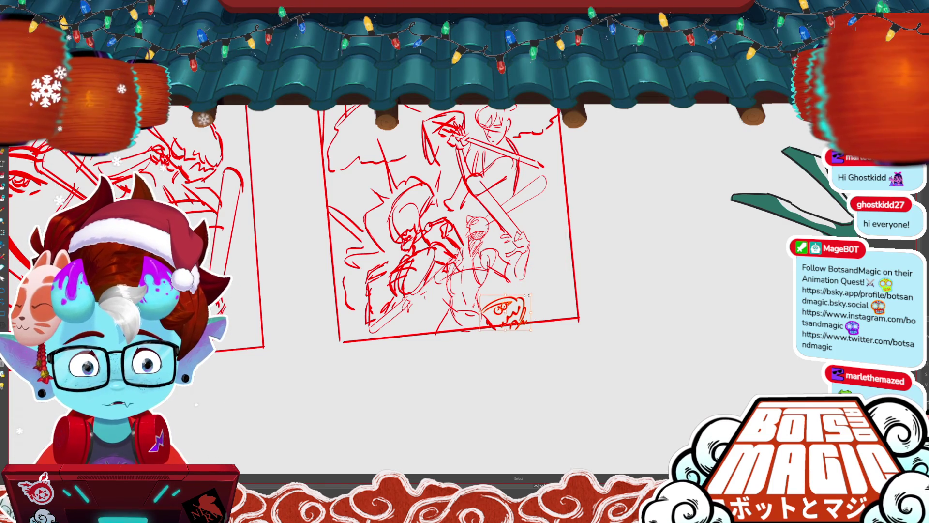
scroll(527, 294, "down", 2)
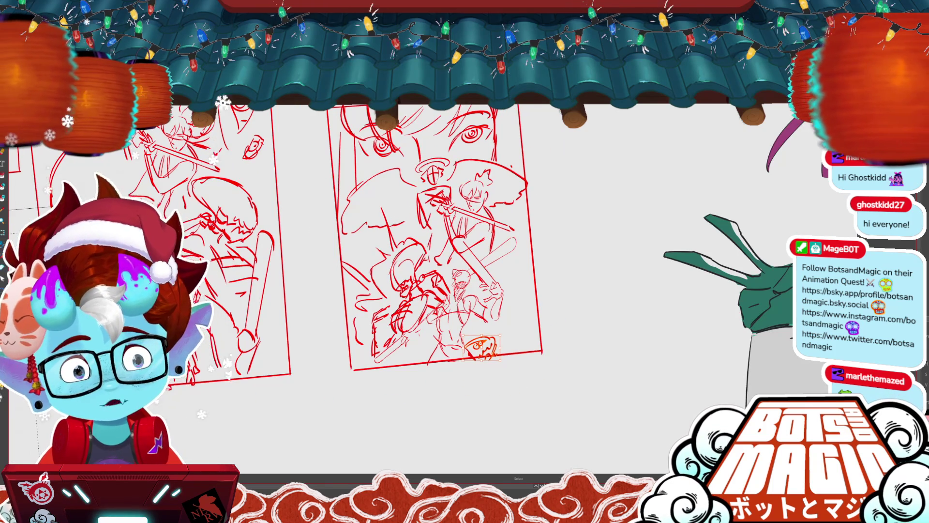
scroll(339, 242, "left", 3)
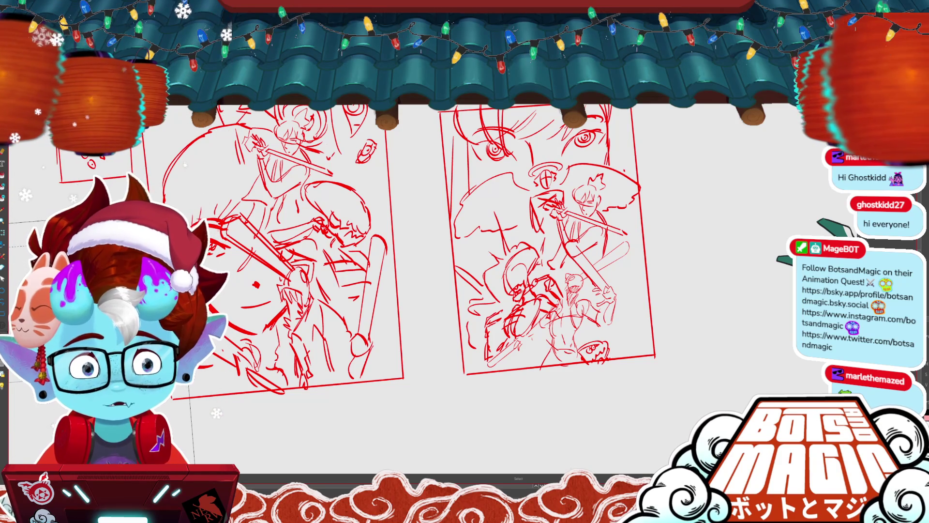
key("ctrl+t")
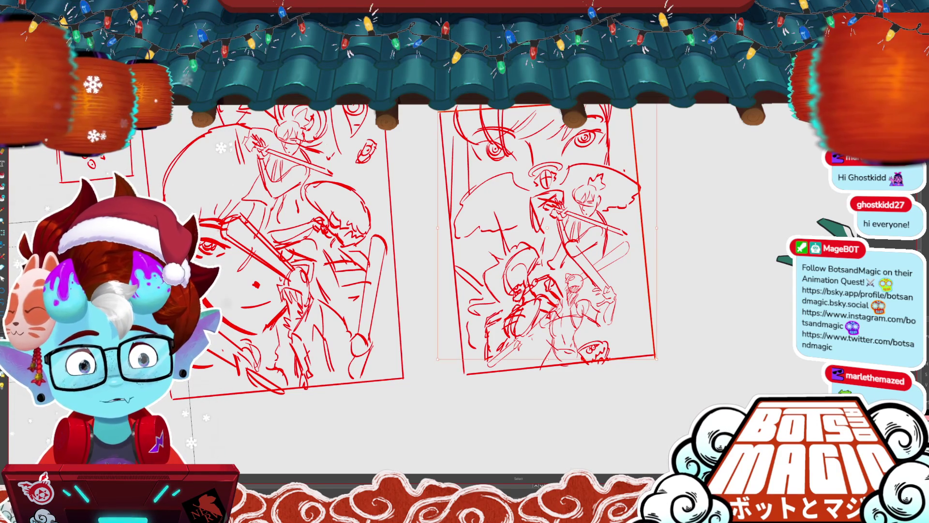
- Scale up the right face-plus-fighters thumbnail panel
key("Return")
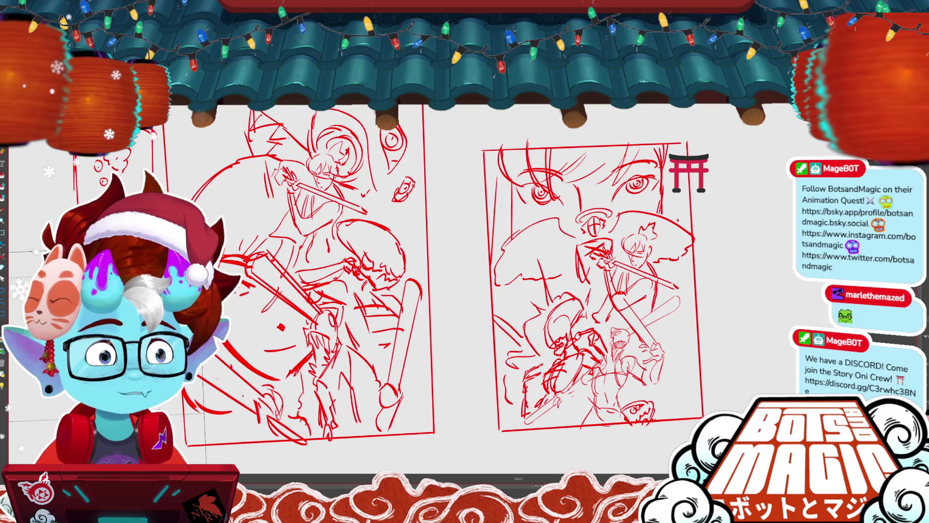
scroll(477, 289, "down", 2)
mouse_move(611, 197)
left_mouse_down()
mouse_move(651, 163)
mouse_move(635, 301)
mouse_move(638, 360)
left_mouse_up()
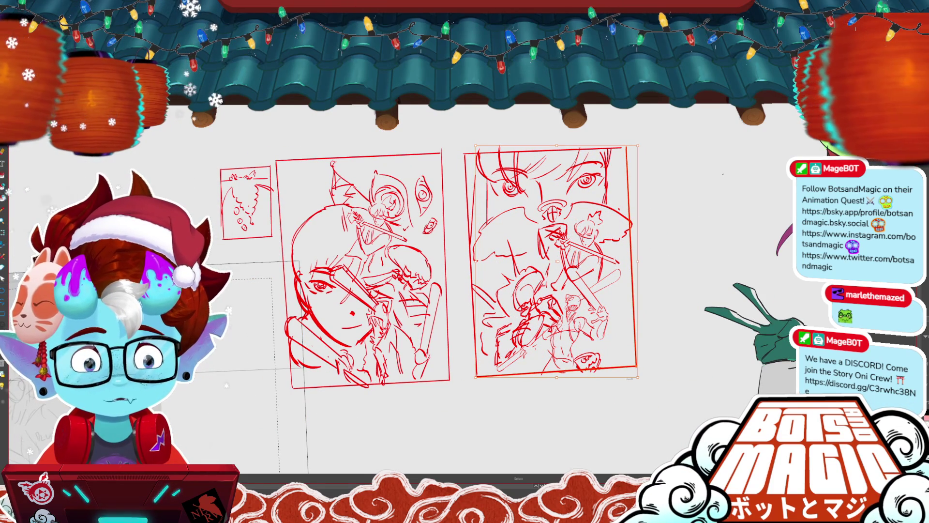
key("ctrl+plus")
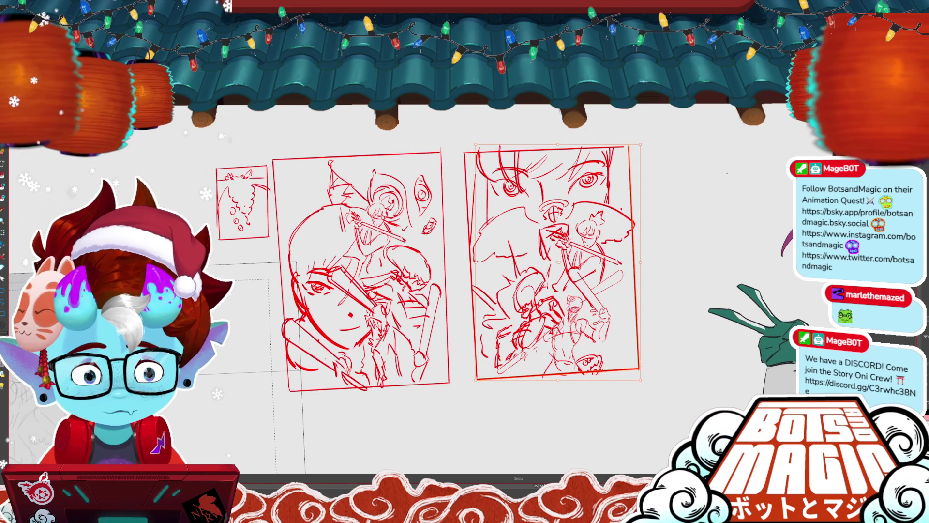
key("ctrl+plus")
key("ctrl+plus")
key("ctrl+plus")
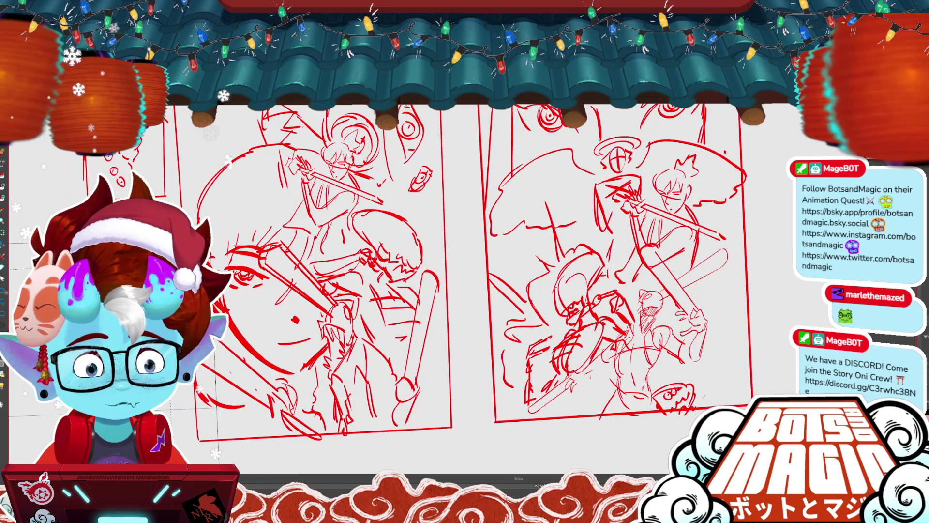
- Delete the small bowl face doodle from the lower right, discarding a trial oval stroke
key("ctrl+z")
left_click_drag(703, 322, 692, 329)
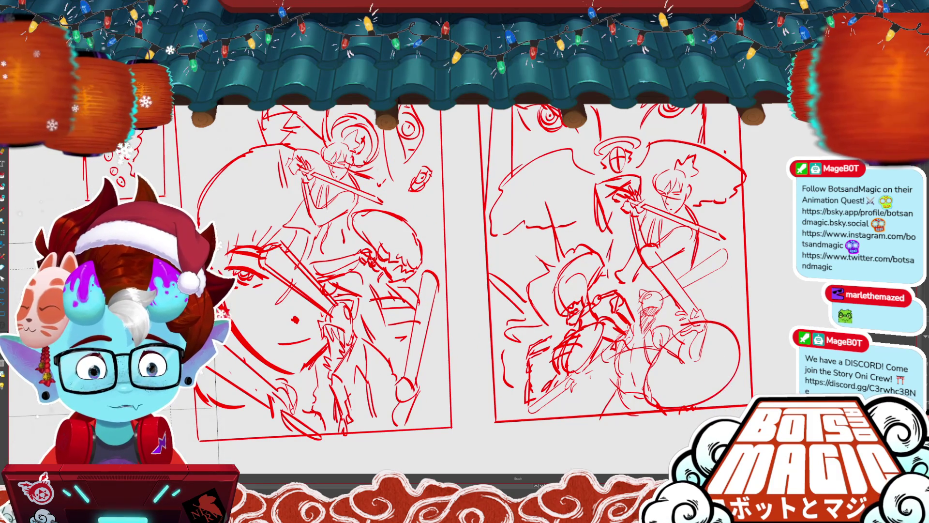
key("ctrl+z")
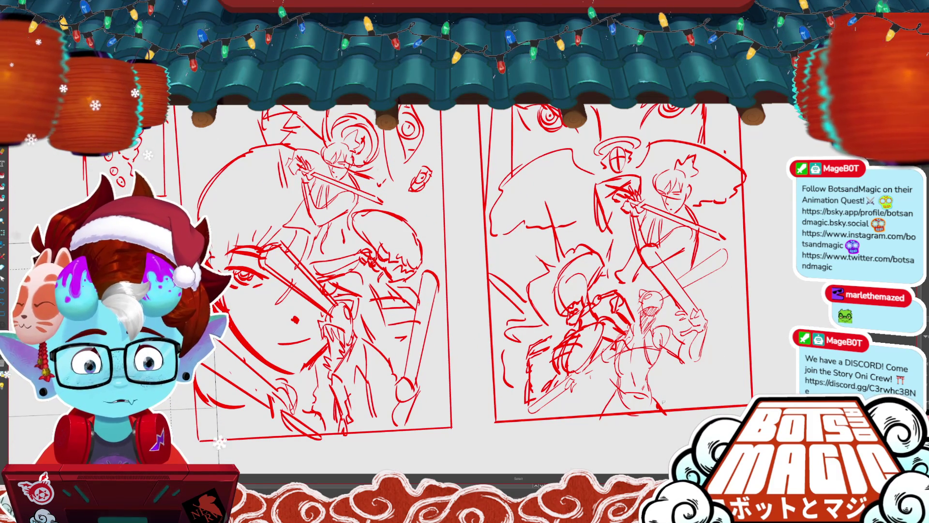
key("b")
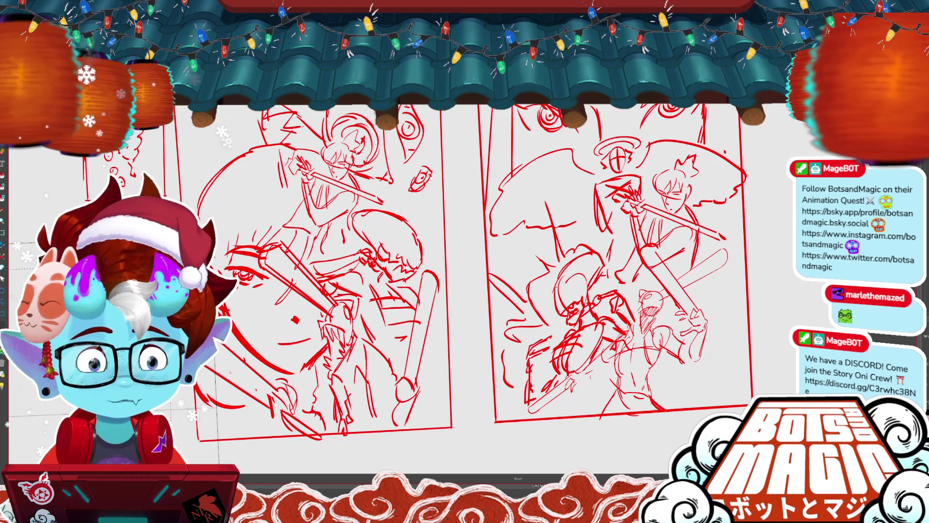
scroll(387, 271, "down", 1)
scroll(387, 271, "down", 1)
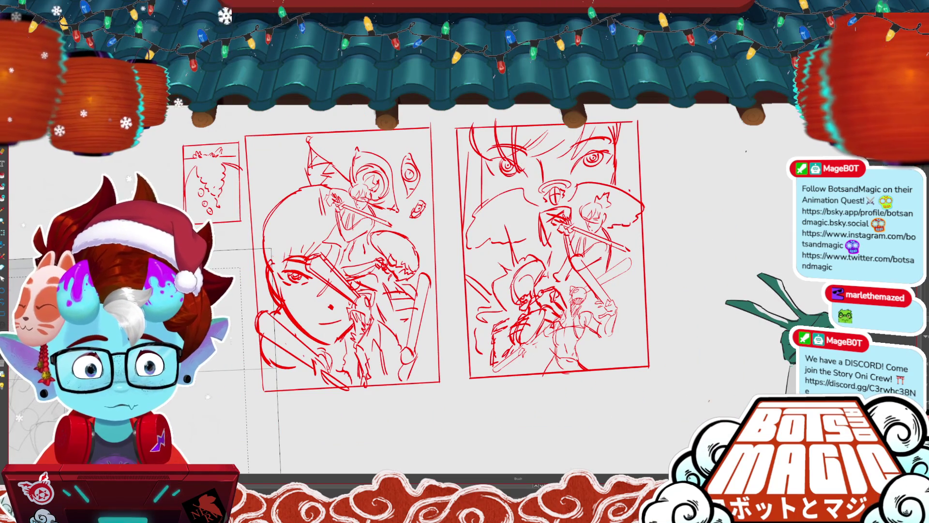
scroll(416, 256, "up", 1)
scroll(416, 256, "up", 1)
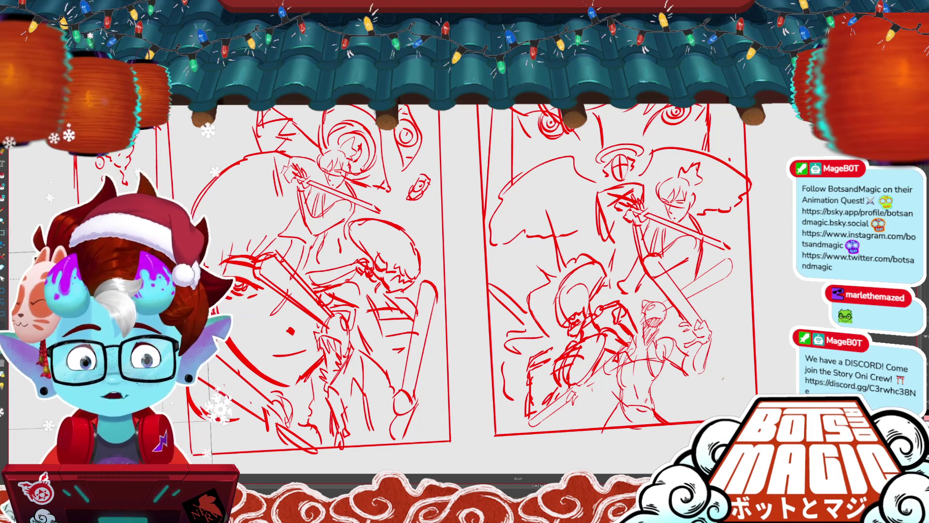
scroll(722, 379, "up", 2)
scroll(633, 199, "up", 2)
scroll(633, 200, "down", 2)
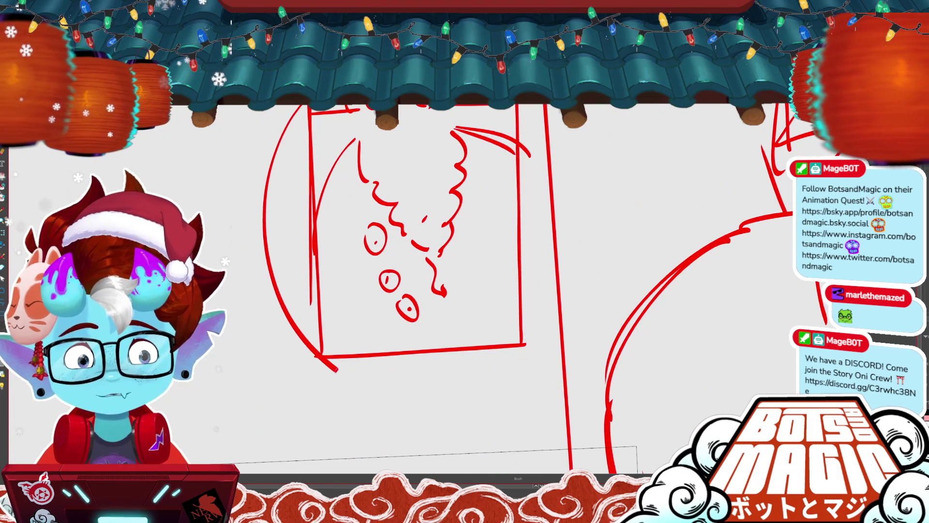
scroll(633, 200, "up", 2)
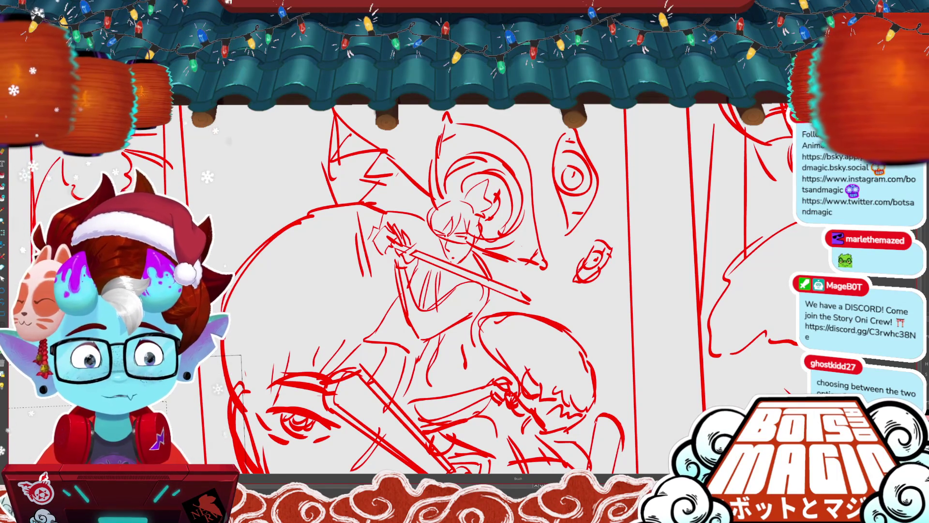
- Delete the halo and head sketch from the right thumbnail
key("ctrl+minus")
key("ctrl+plus")
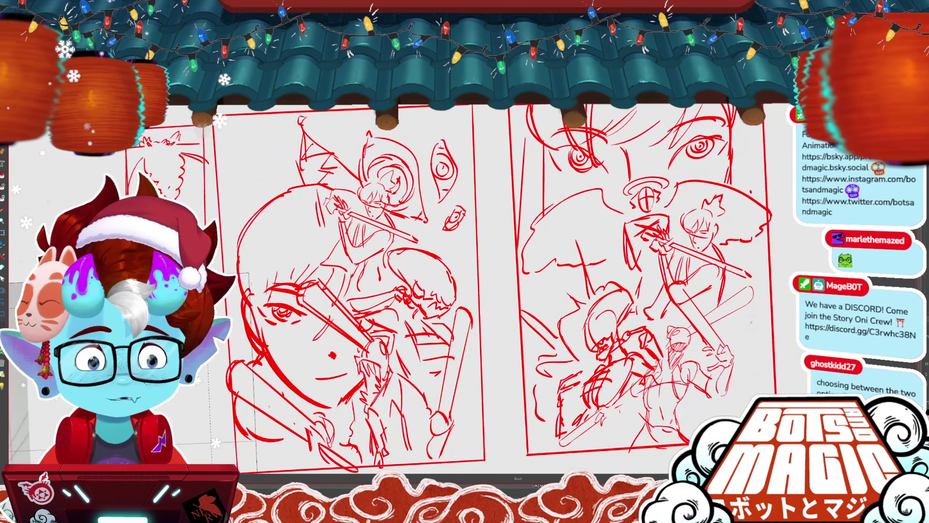
key("ctrl+plus")
key("ctrl+plus")
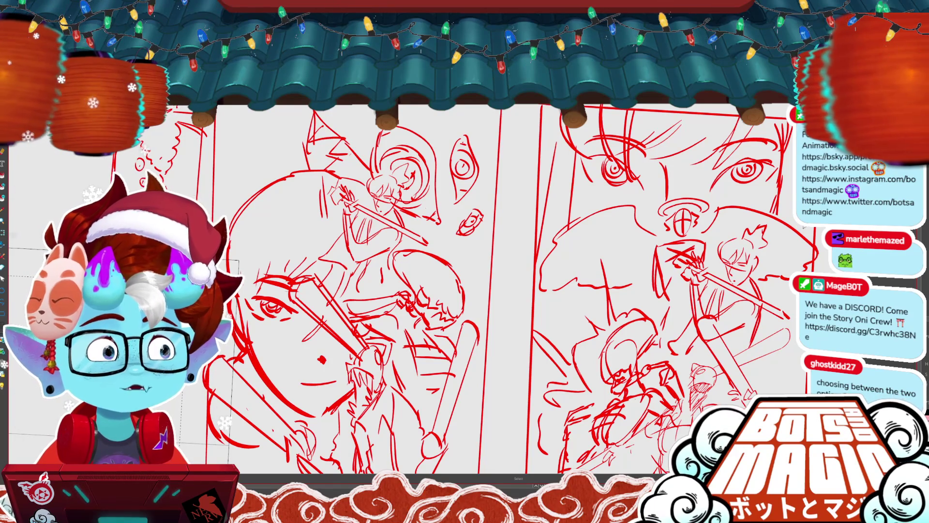
left_click_drag(483, 291, 421, 268)
mouse_move(484, 290)
left_mouse_down()
mouse_move(476, 298)
mouse_move(476, 286)
left_mouse_up()
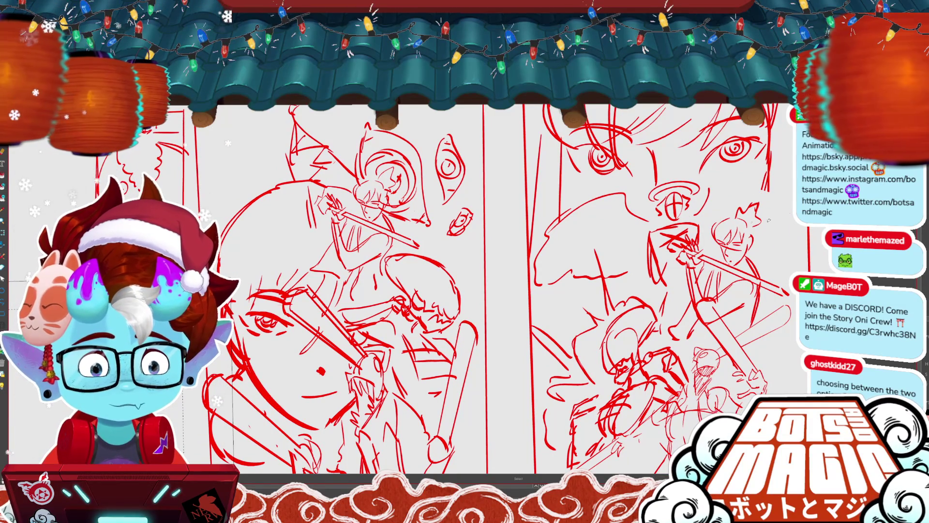
key("Delete")
- Lasso the big eyes atop the right thumbnail, enlarge them and move them lower
left_click(600, 276)
left_click_drag(595, 255, 584, 258)
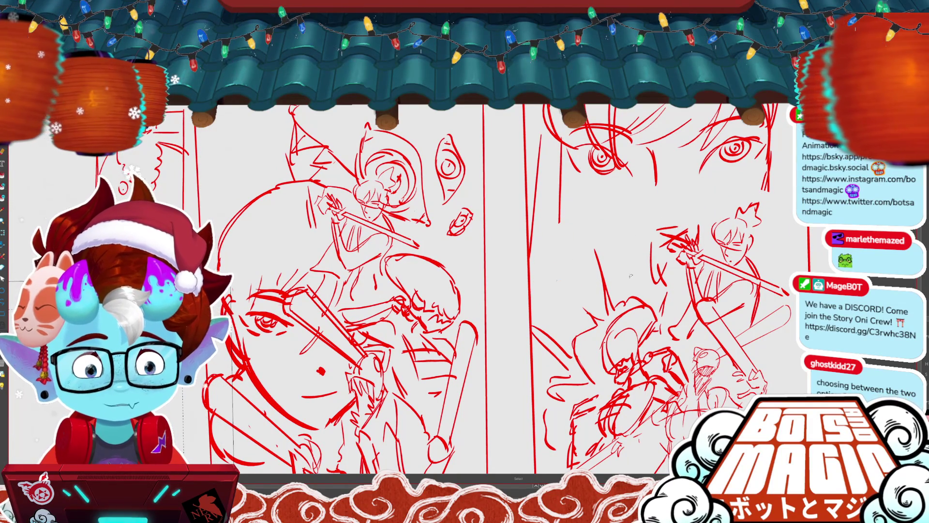
left_click_drag(676, 196, 534, 168)
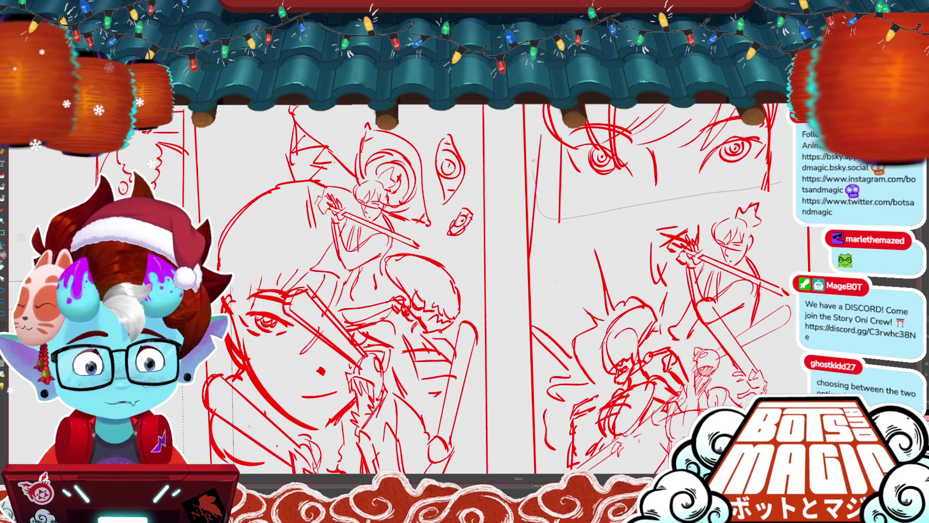
mouse_move(643, 104)
left_mouse_down()
mouse_move(772, 190)
mouse_move(775, 134)
left_mouse_up()
left_click_drag(692, 172, 715, 103)
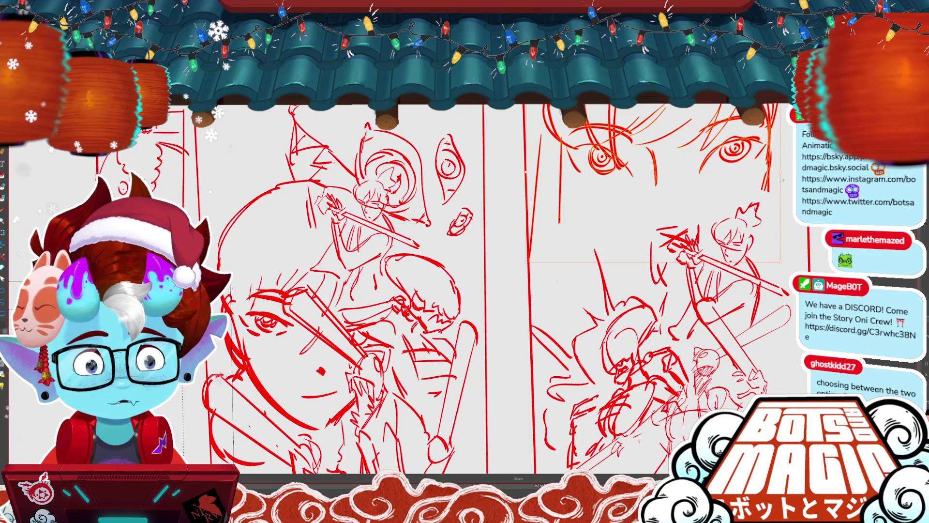
mouse_move(783, 116)
left_mouse_down()
mouse_move(761, 180)
mouse_move(624, 167)
mouse_move(592, 193)
left_mouse_up()
scroll(456, 229, "down", 2)
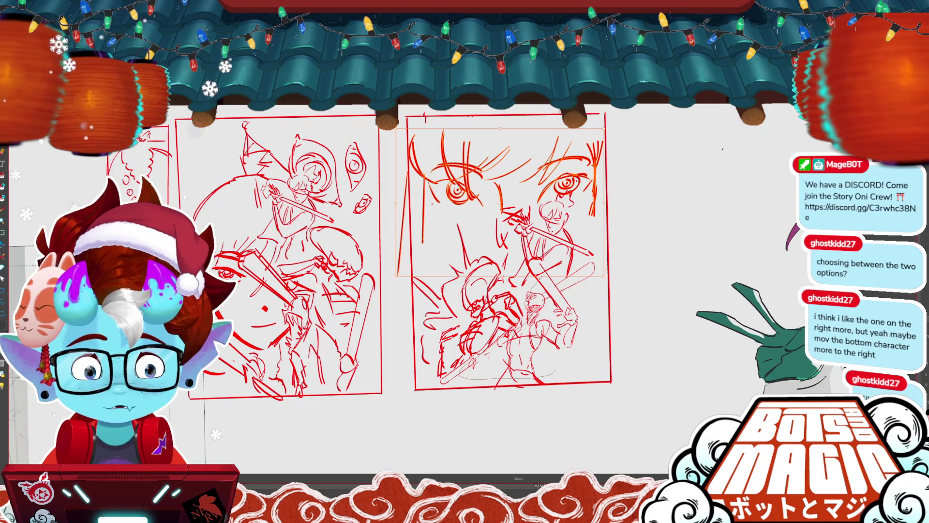
- Shift the bottom fighter in the right thumbnail slightly to the right
left_click(591, 303)
left_click_drag(532, 329, 546, 329)
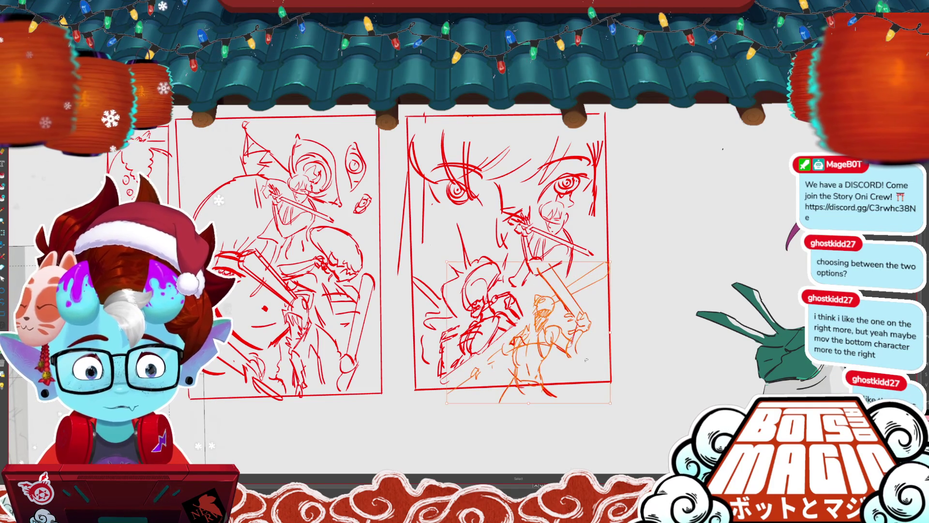
key("ctrl+d")
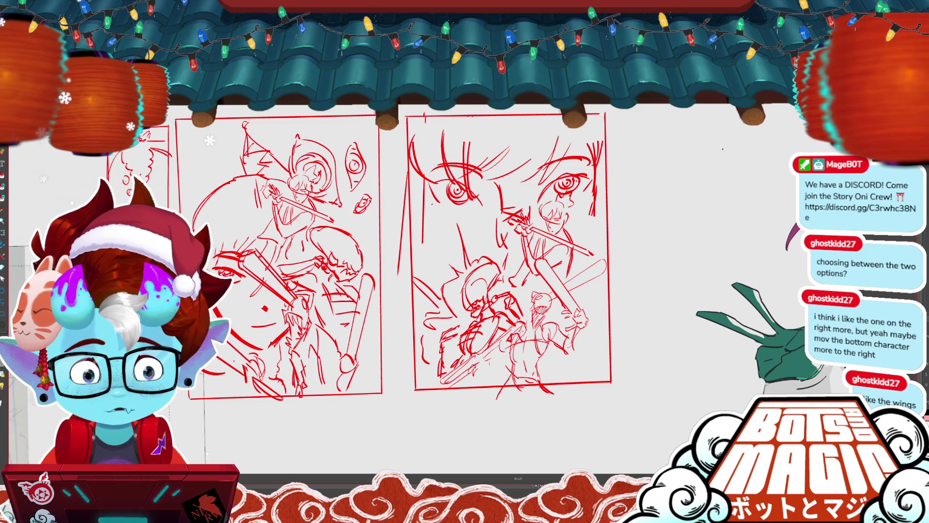
- Move the two faces higher in the right thumbnail
scroll(432, 242, "up", 2)
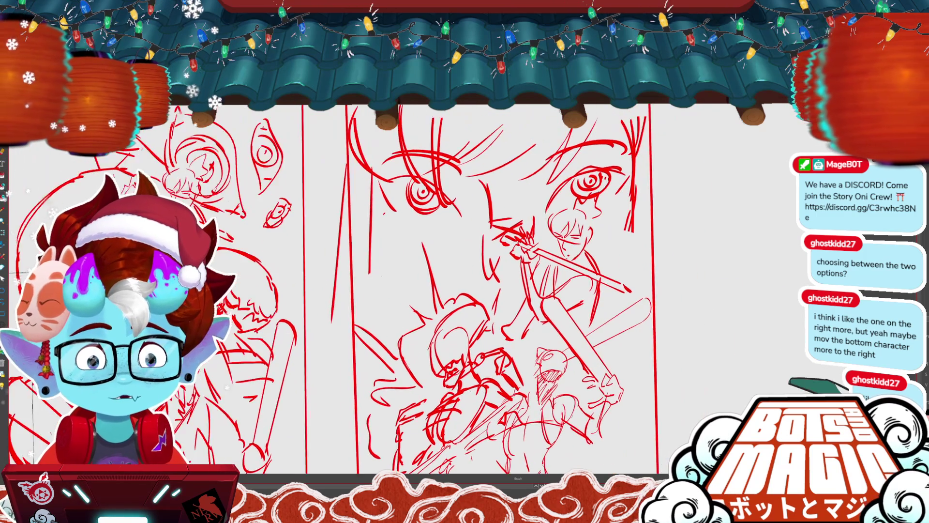
scroll(414, 273, "down", 3)
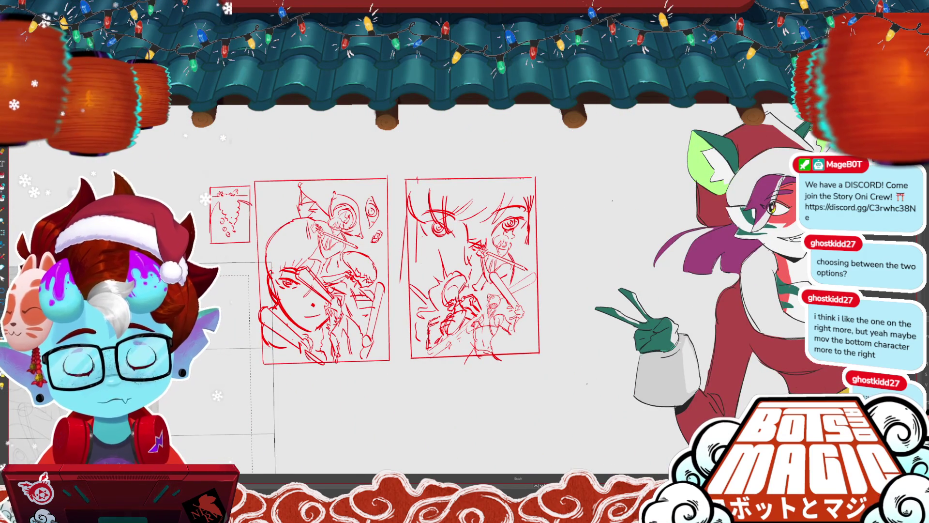
mouse_move(422, 281)
left_mouse_down()
mouse_move(422, 261)
mouse_move(469, 242)
left_mouse_up()
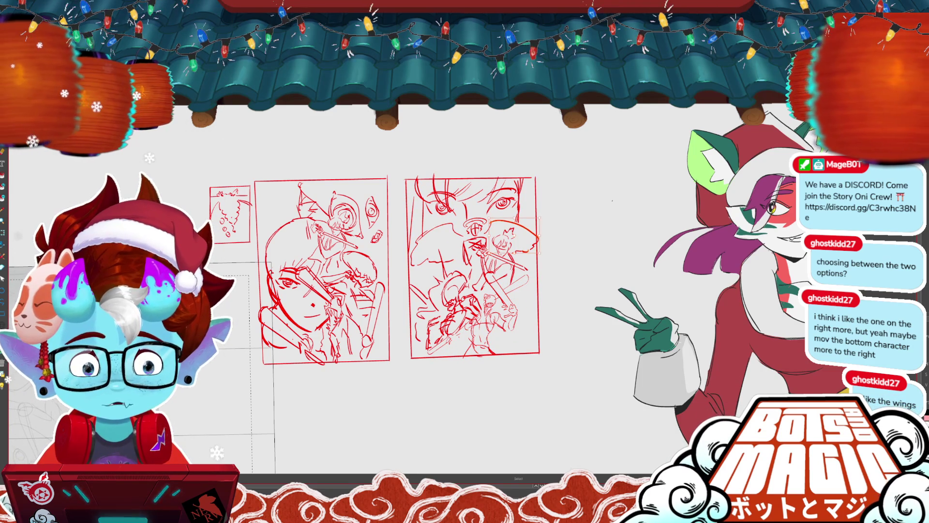
- Scale up the bottom fighter figure and apply its new size
scroll(438, 332, "up", 3)
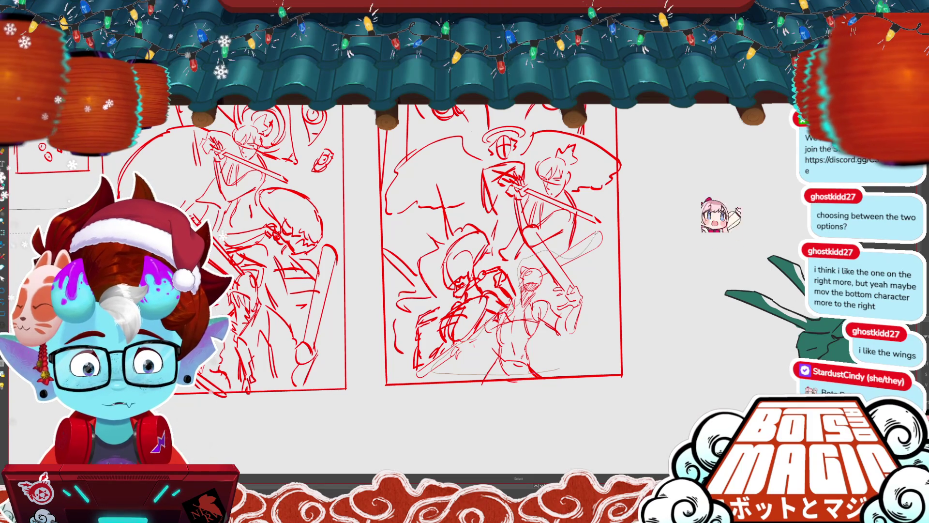
key("ctrl+t")
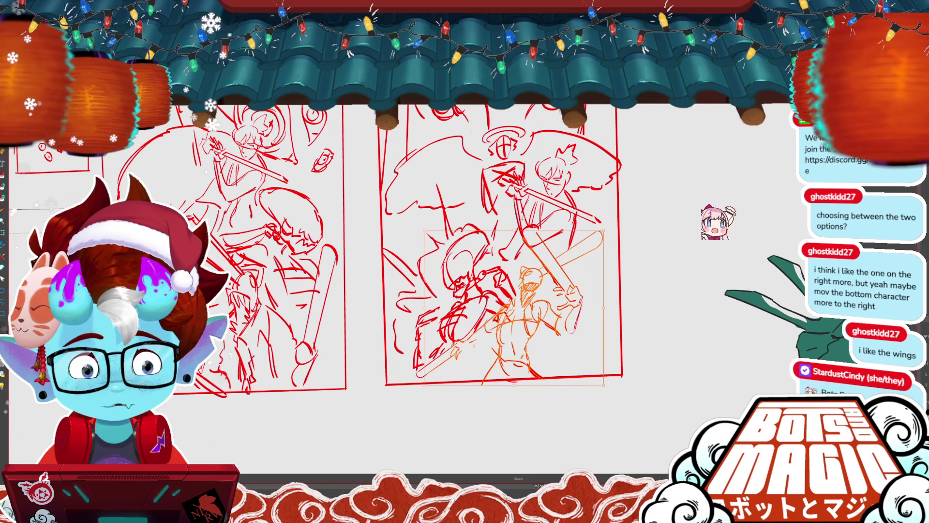
left_click_drag(602, 383, 624, 398)
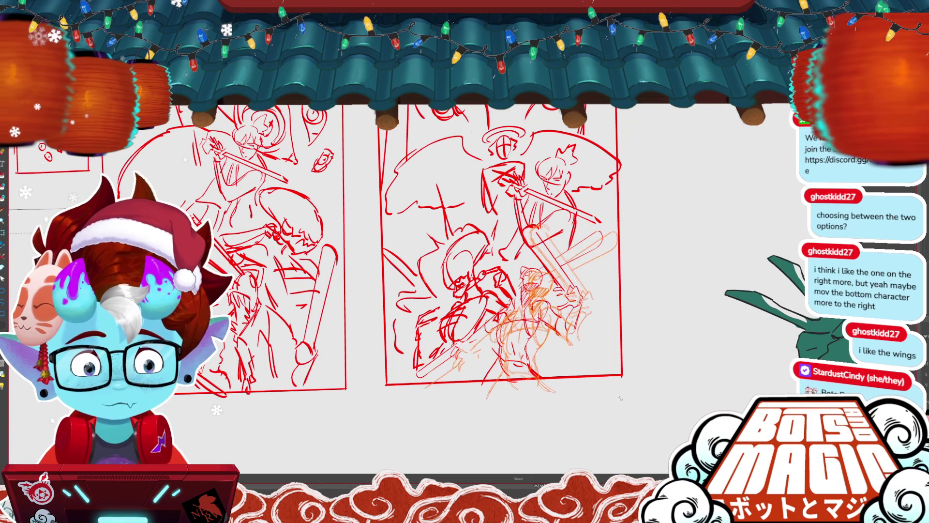
left_click_drag(603, 250, 593, 252)
key("Return")
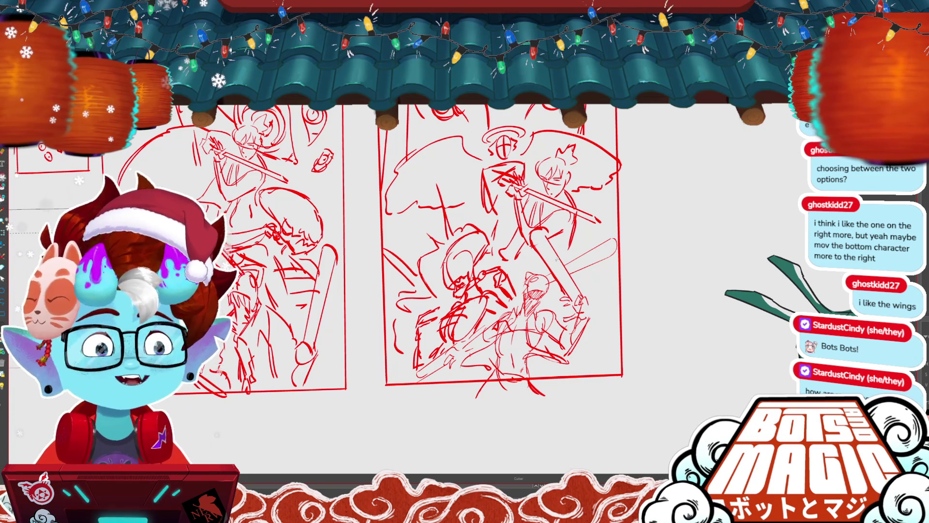
scroll(552, 253, "up", 3)
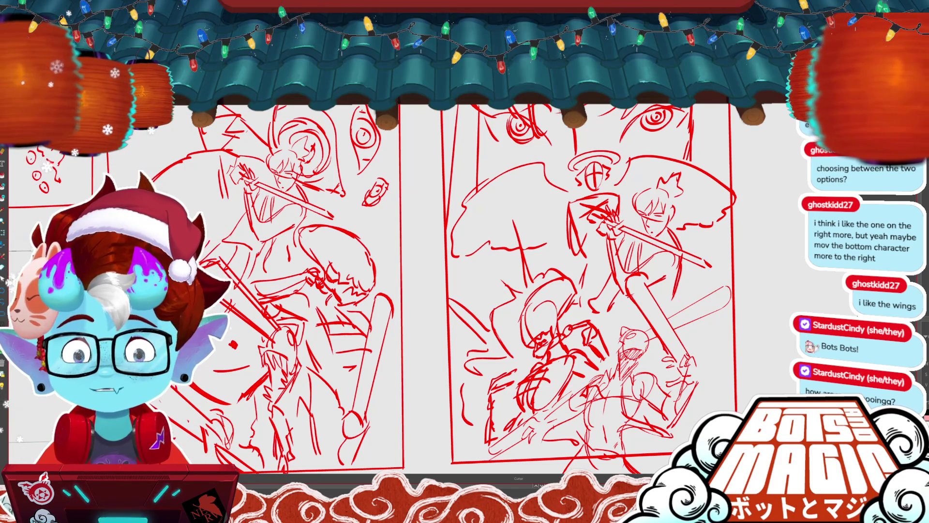
key("ctrl+minus")
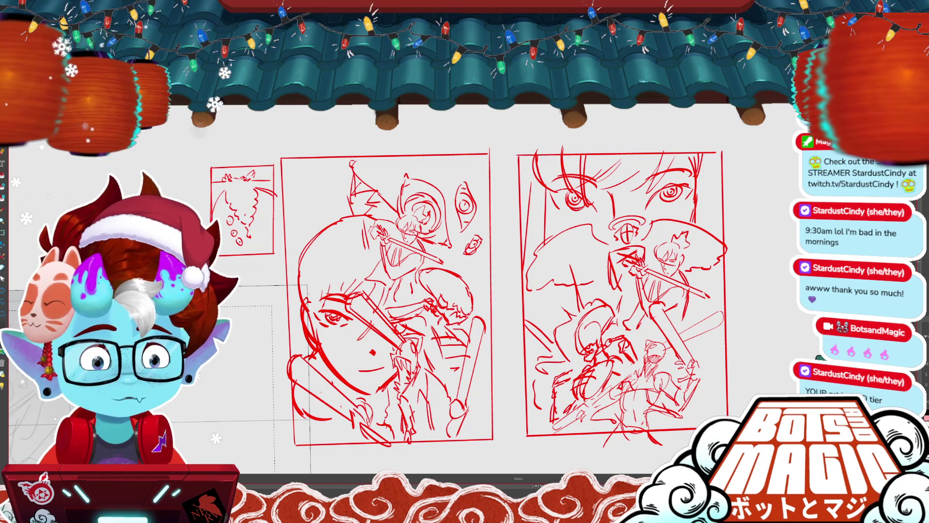
left_click_drag(435, 291, 379, 272)
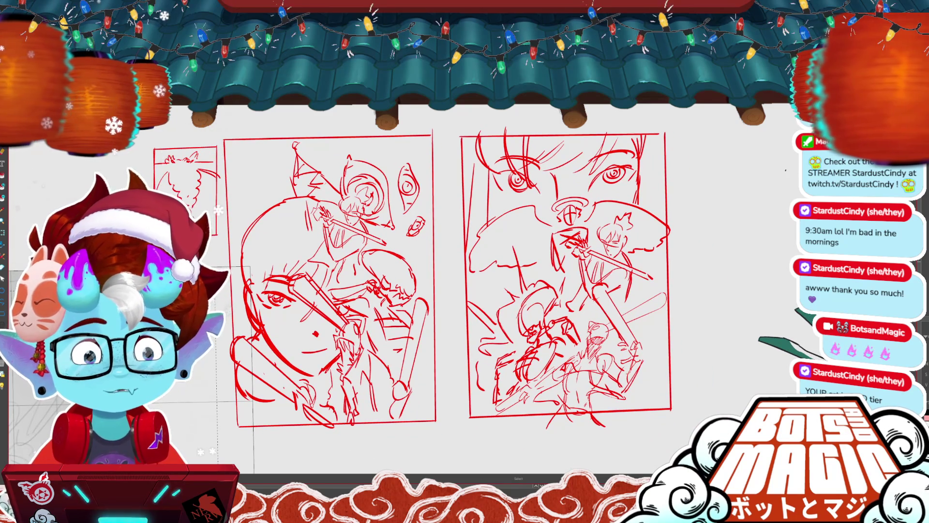
scroll(711, 364, "up", 1)
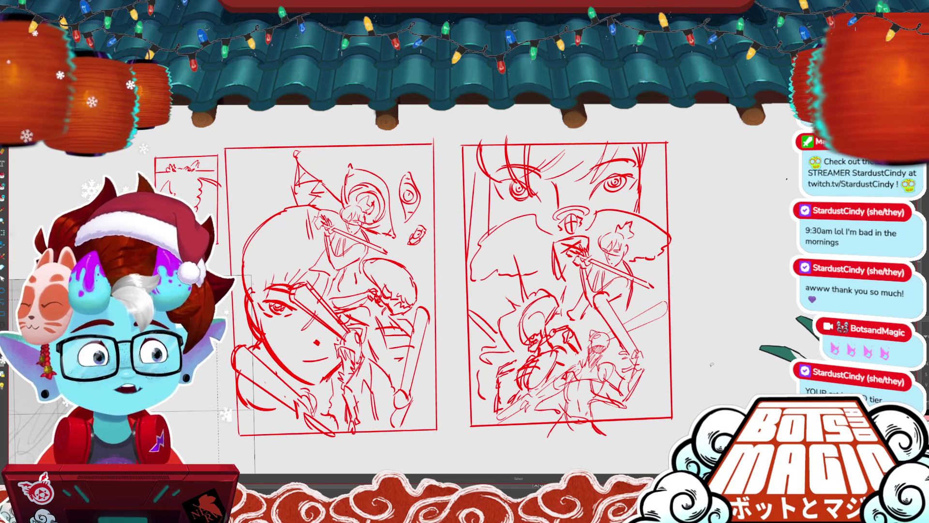
left_click_drag(712, 364, 729, 351)
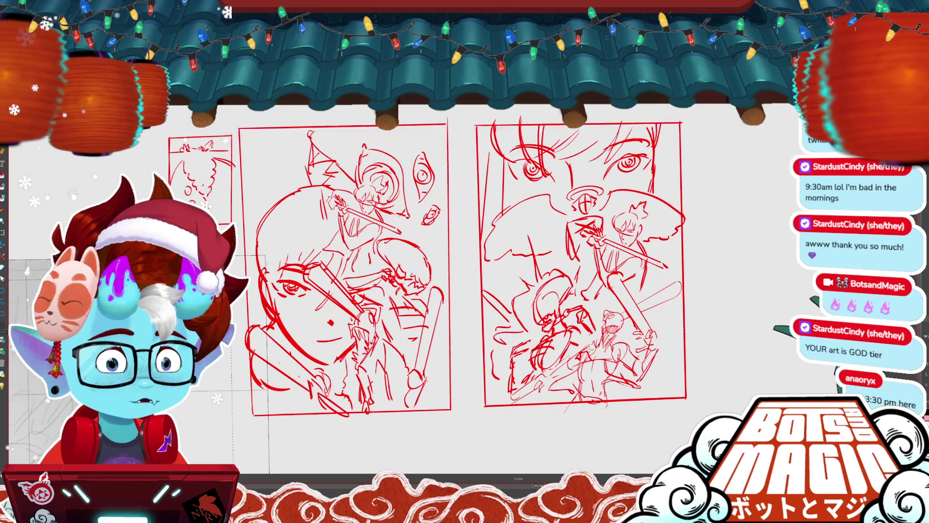
left_click_drag(464, 271, 480, 283)
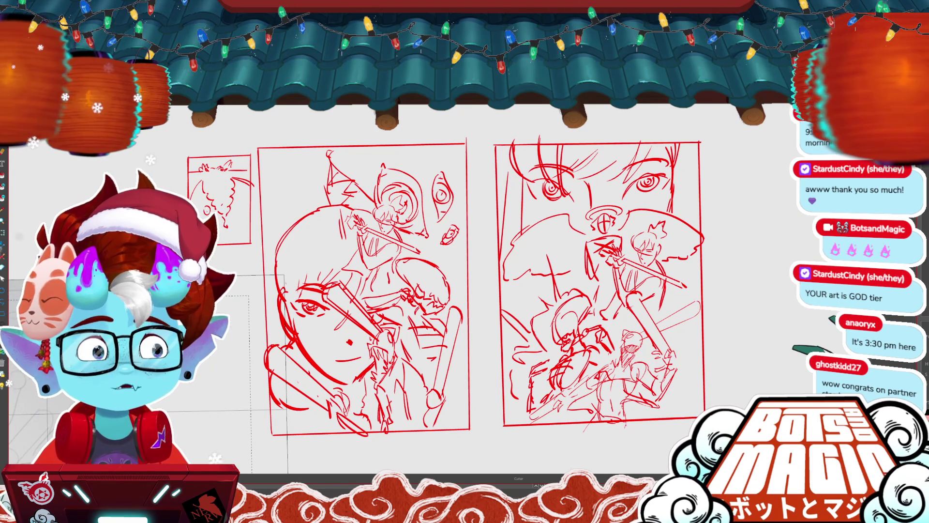
scroll(465, 286, "up", 1)
scroll(465, 285, "up", 1)
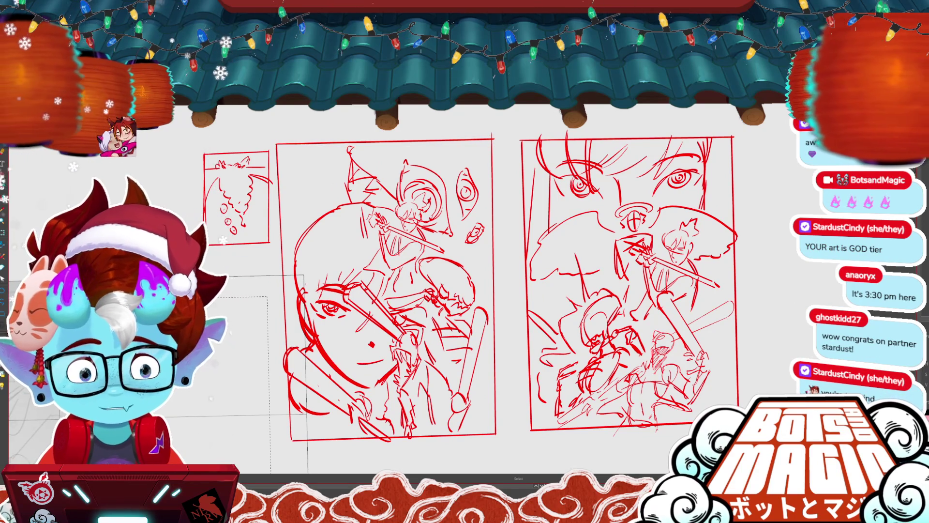
scroll(450, 237, "down", 1)
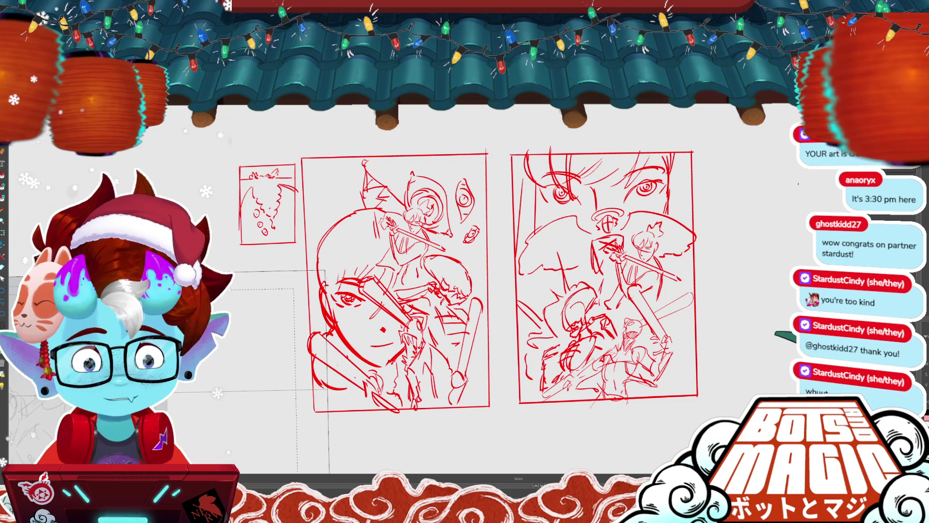
scroll(377, 315, "up", 2)
- Clear the old strokes from the small thumbnail and extend the arc over the top into an arch
scroll(378, 314, "up", 2)
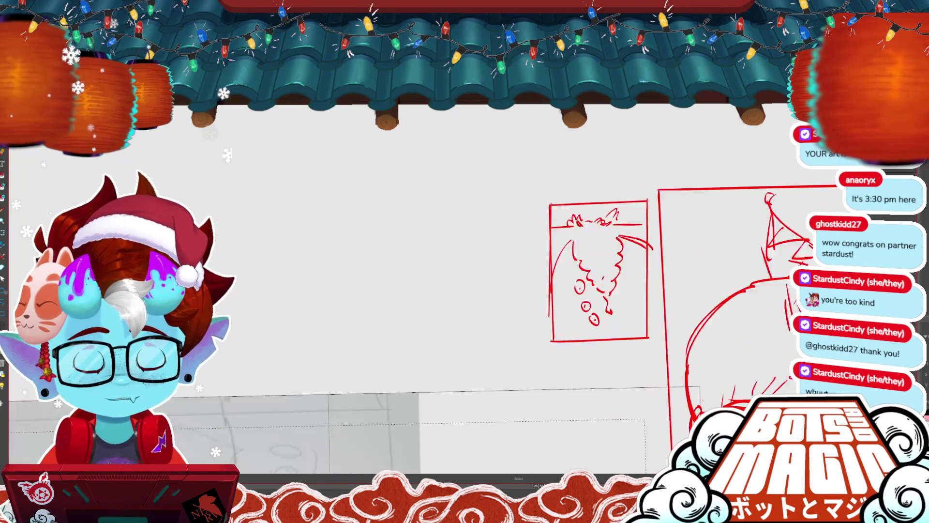
scroll(508, 291, "up", 2)
scroll(508, 290, "left", 2)
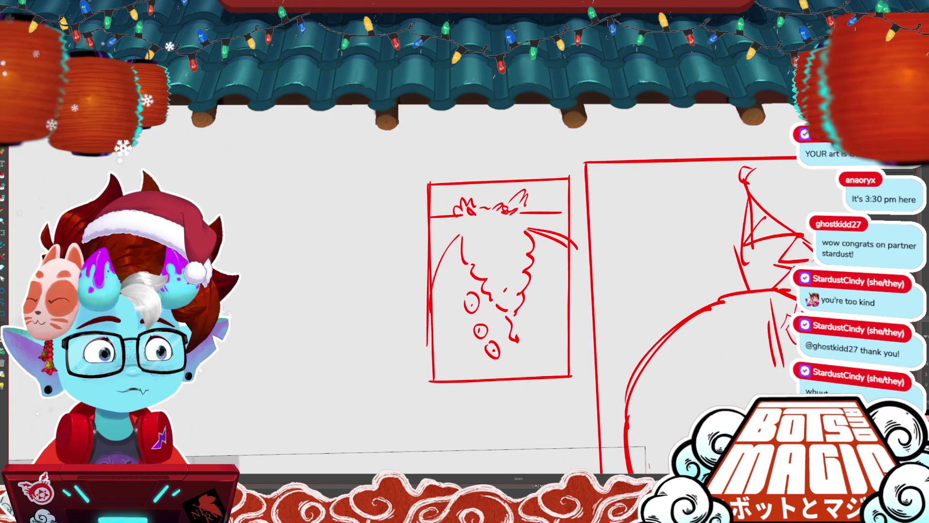
scroll(483, 290, "down", 2)
scroll(484, 290, "right", 1)
key("ctrl+z")
key("ctrl+z")
key("ctrl+z")
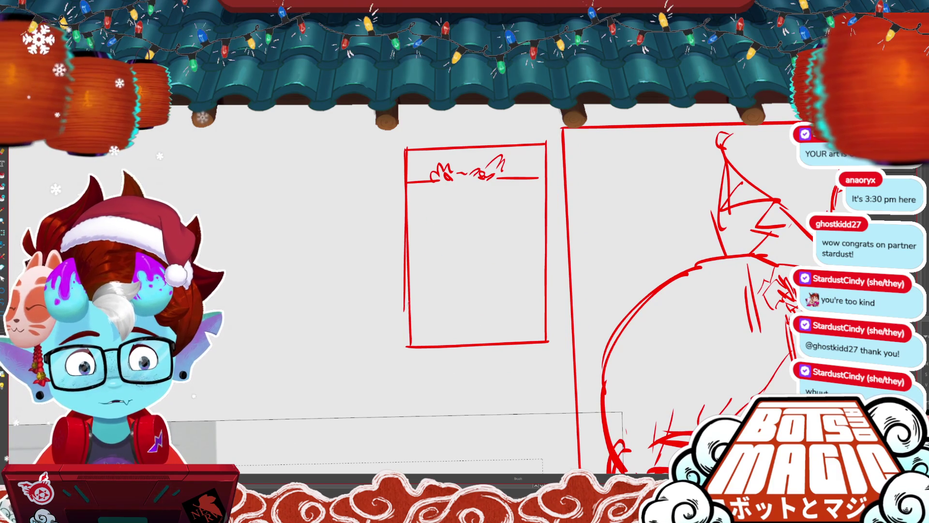
left_click_drag(440, 215, 493, 212)
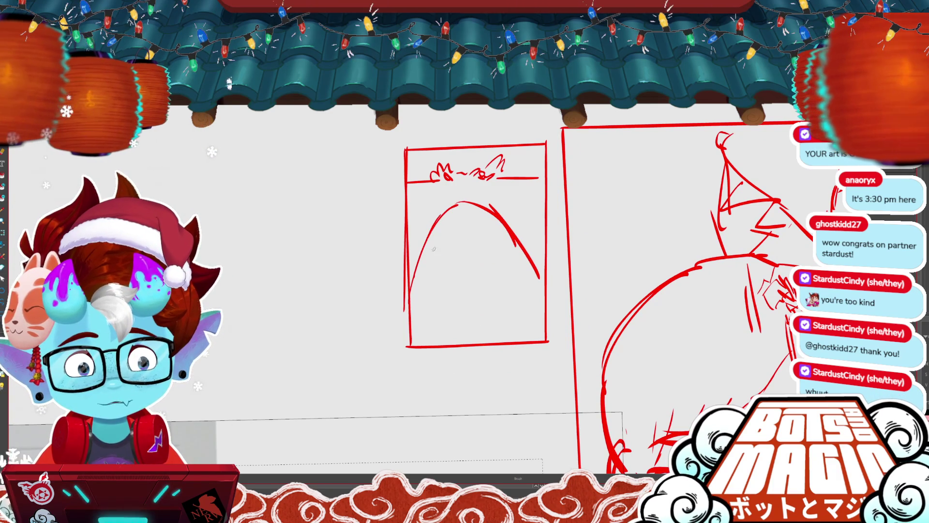
- Draw small circles along both sides of the arch and a row of teeth inside it
left_click_drag(437, 232, 436, 233)
left_click_drag(428, 251, 419, 272)
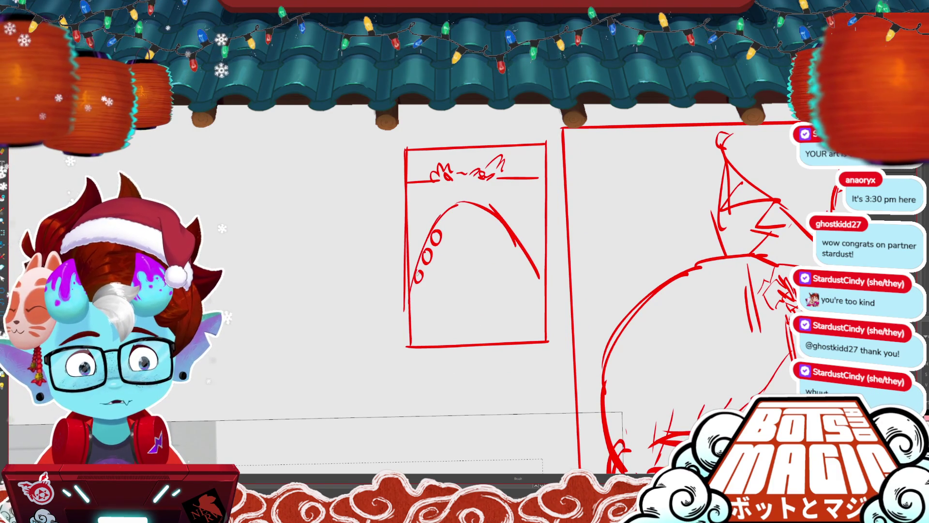
left_click_drag(500, 224, 525, 258)
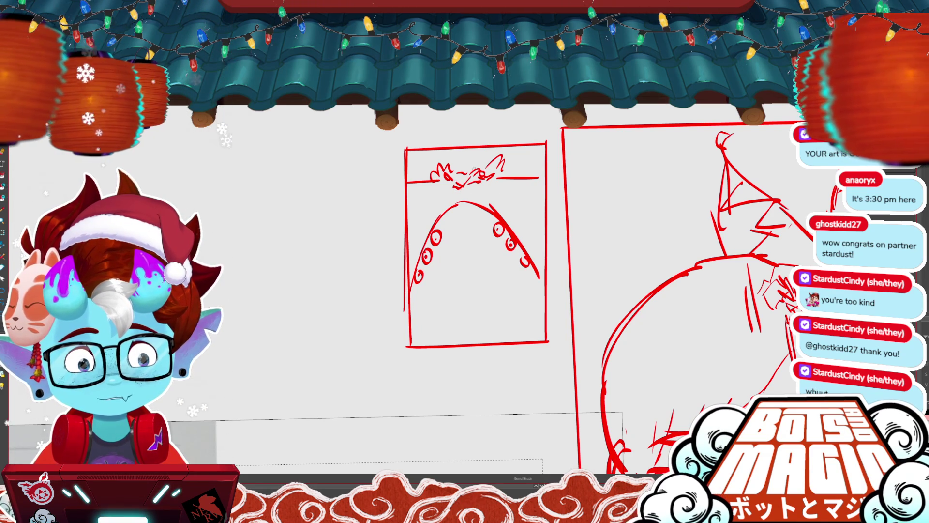
mouse_move(471, 233)
left_mouse_down()
mouse_move(513, 309)
mouse_move(429, 312)
left_mouse_up()
left_click_drag(486, 246, 507, 296)
mouse_move(448, 269)
left_mouse_down()
mouse_move(486, 269)
mouse_move(228, 160)
left_mouse_up()
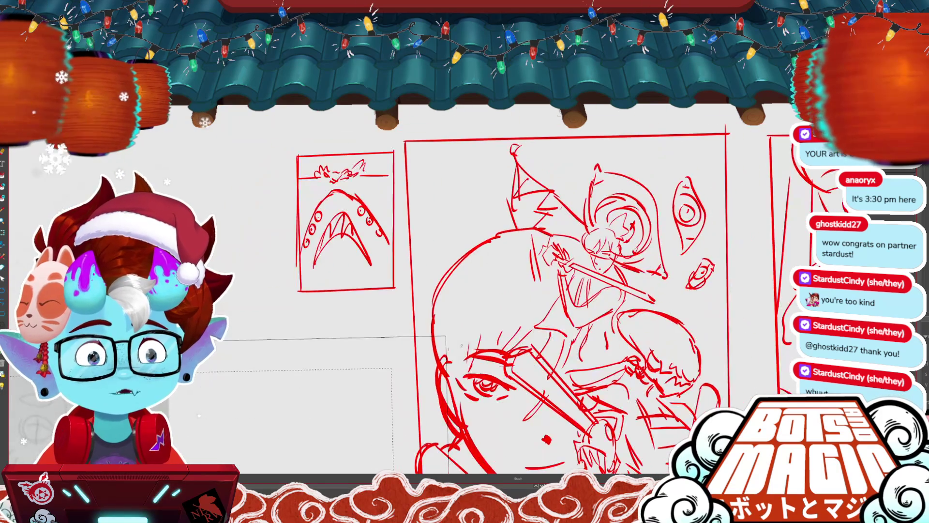
scroll(421, 291, "down", 5)
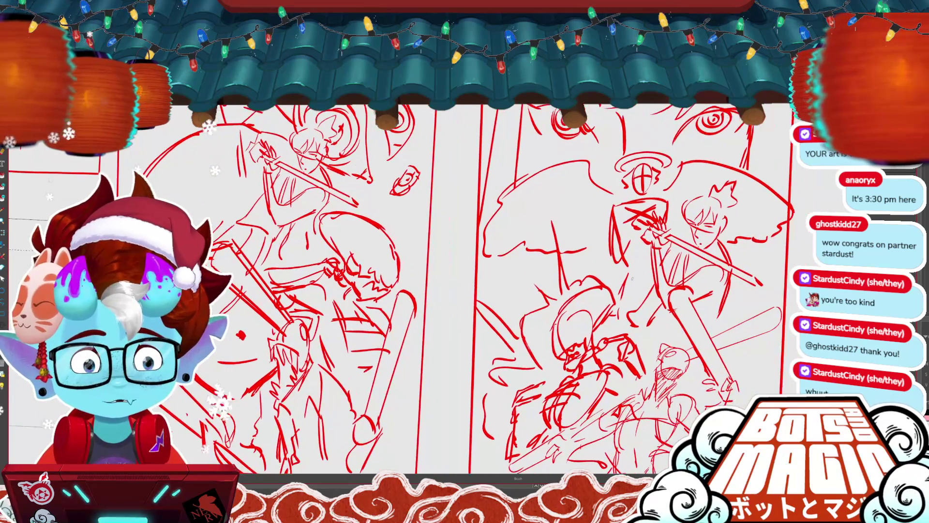
scroll(479, 285, "up", 2)
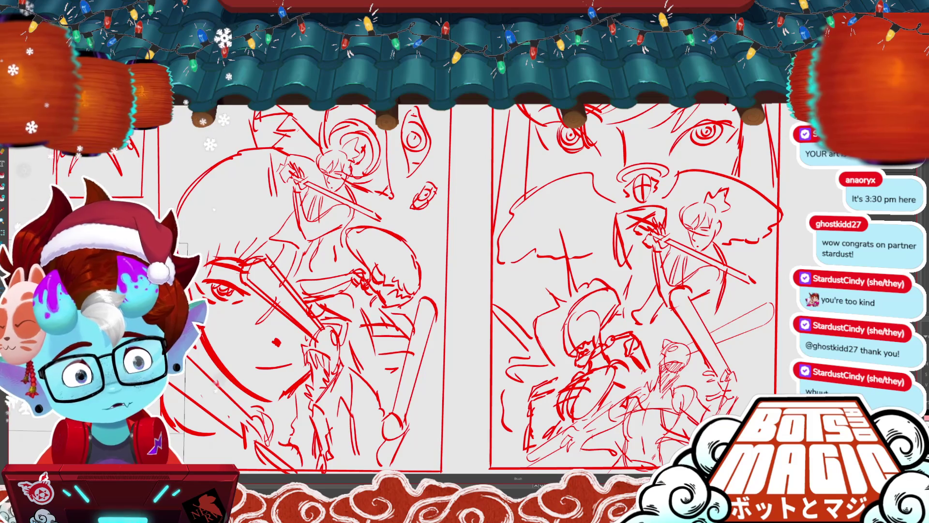
scroll(464, 286, "down", 2)
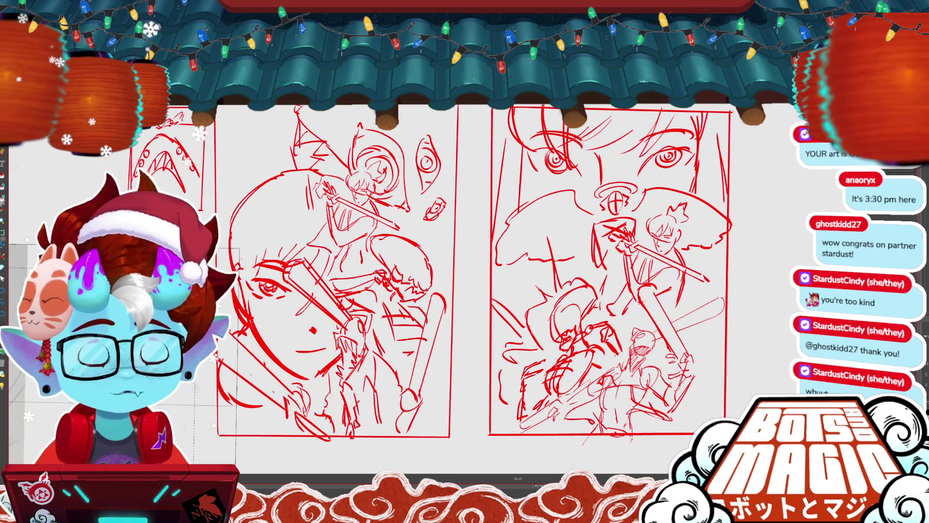
scroll(484, 271, "up", 3)
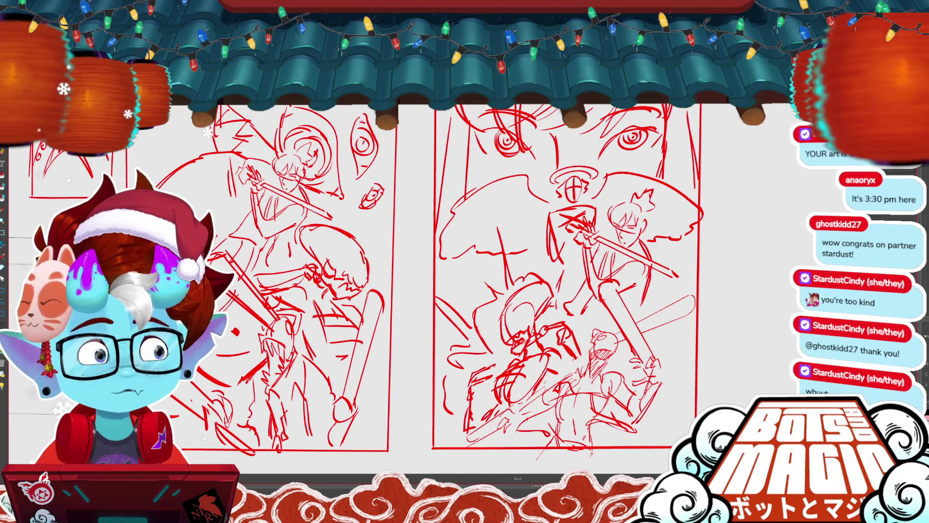
scroll(464, 280, "left", 2)
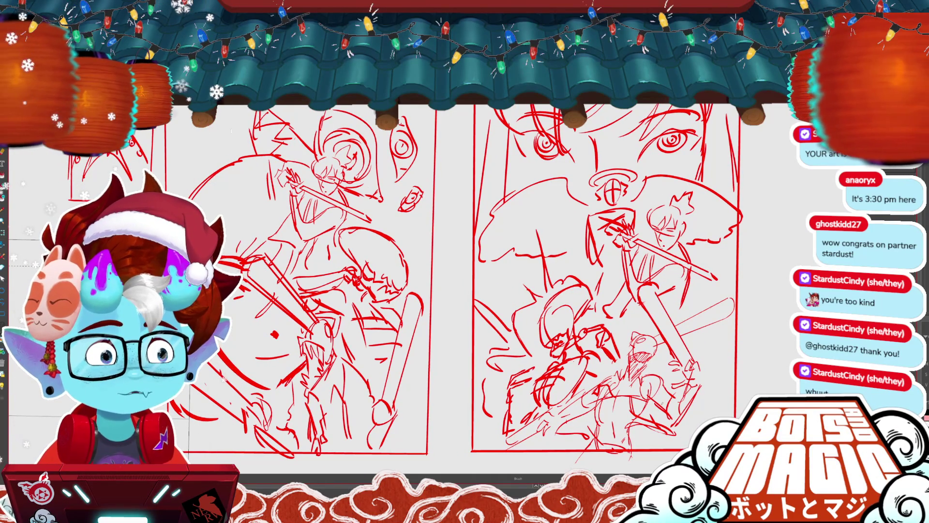
scroll(465, 280, "left", 5)
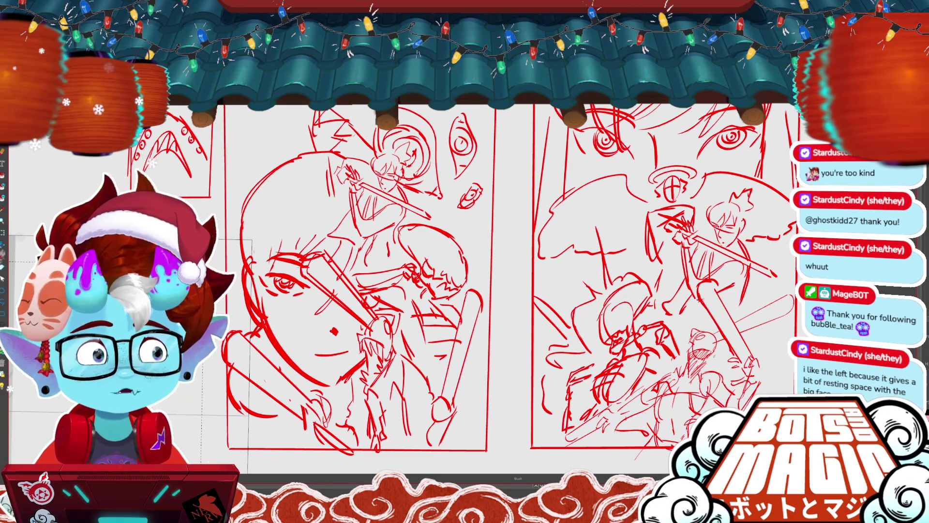
key("ctrl+minus")
key("ctrl+minus")
key("ctrl+minus")
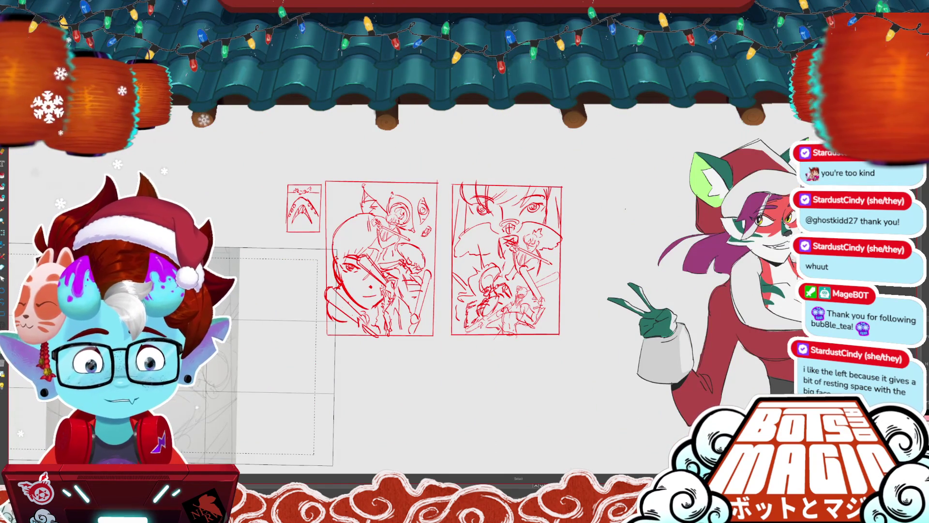
- Lasso the thumbnail panels and move them up and to the left
left_click_drag(601, 280, 279, 367)
left_click_drag(545, 357, 446, 295)
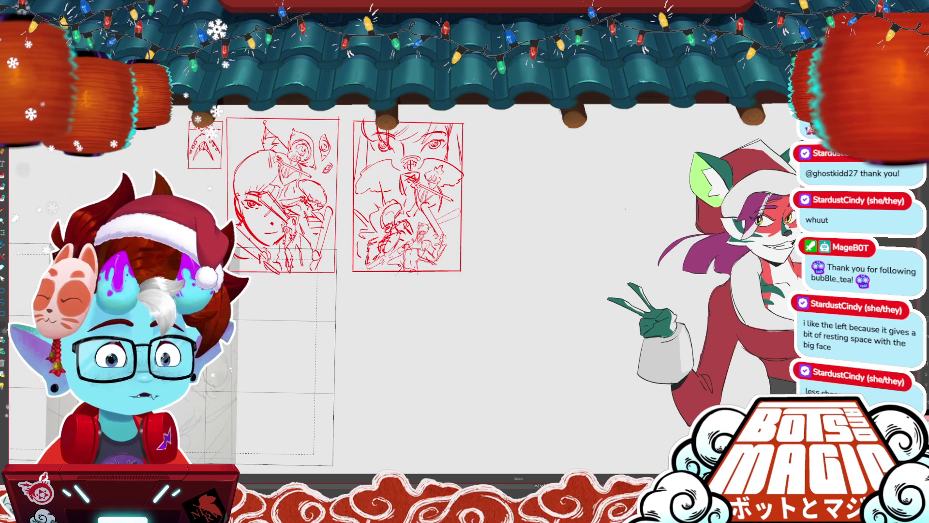
scroll(440, 330, "up", 3)
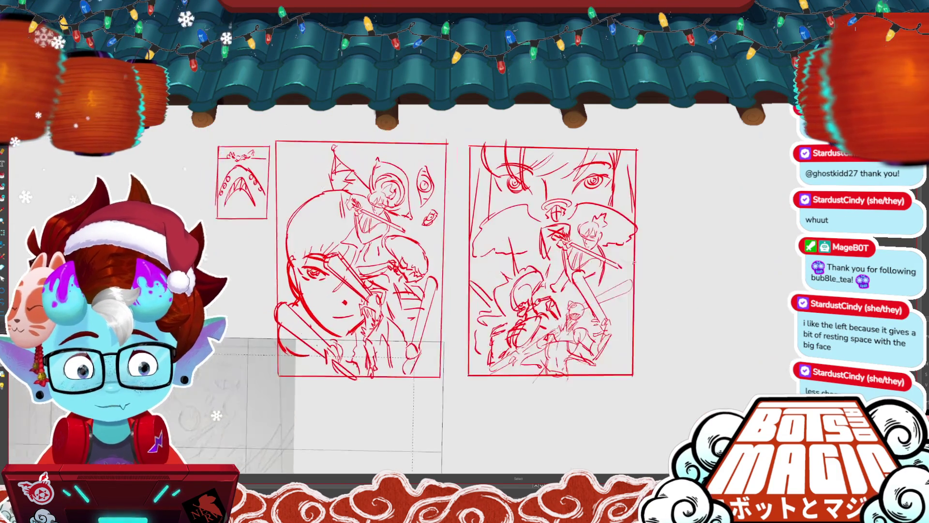
scroll(491, 360, "down", 1)
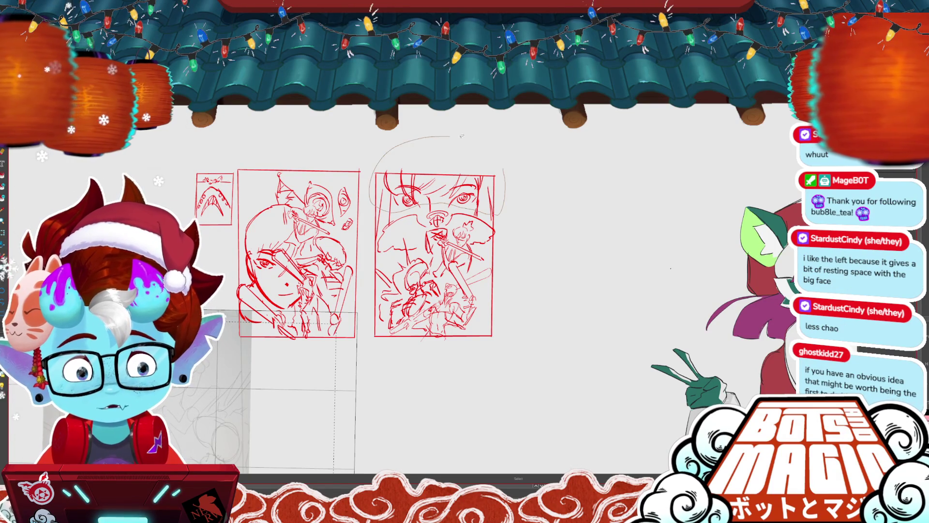
- Rotate the big face's slanted mouth stroke so it sits level
left_click_drag(478, 348, 595, 343)
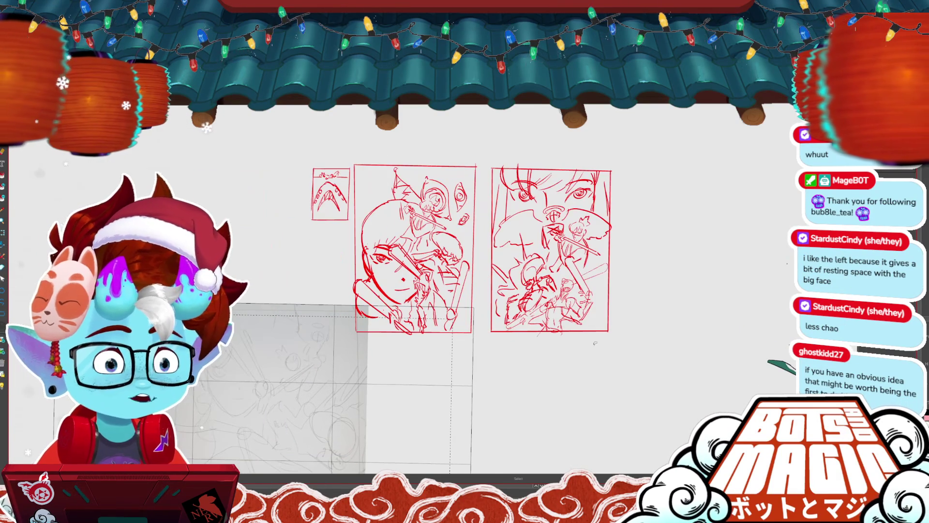
scroll(422, 242, "up", 3)
left_click(403, 331)
left_click_drag(404, 332, 400, 320)
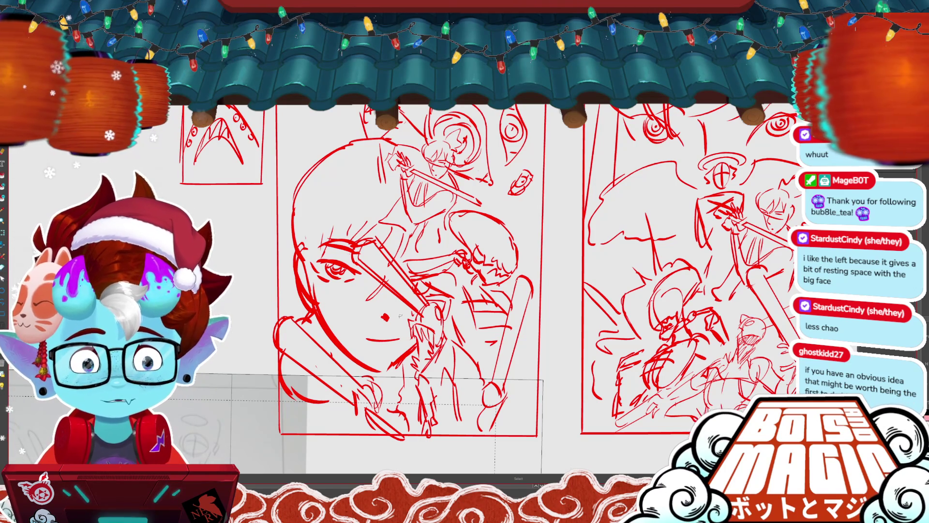
- Undo the faint stray grey stroke beside the small eye
key("ctrl+minus")
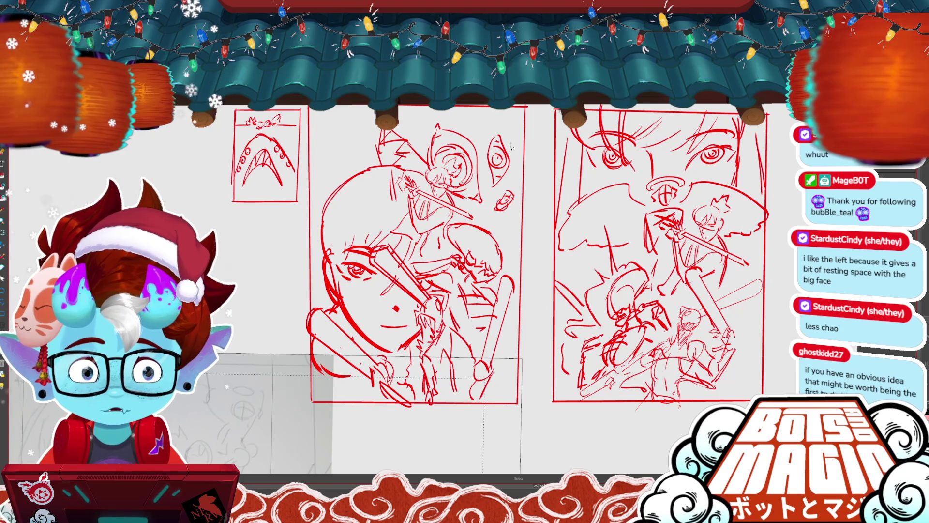
key("ctrl+z")
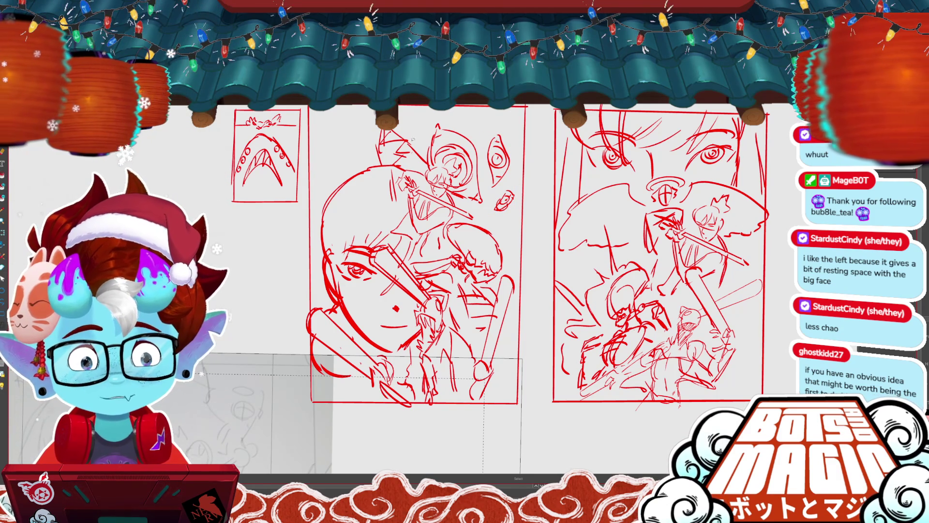
key("m")
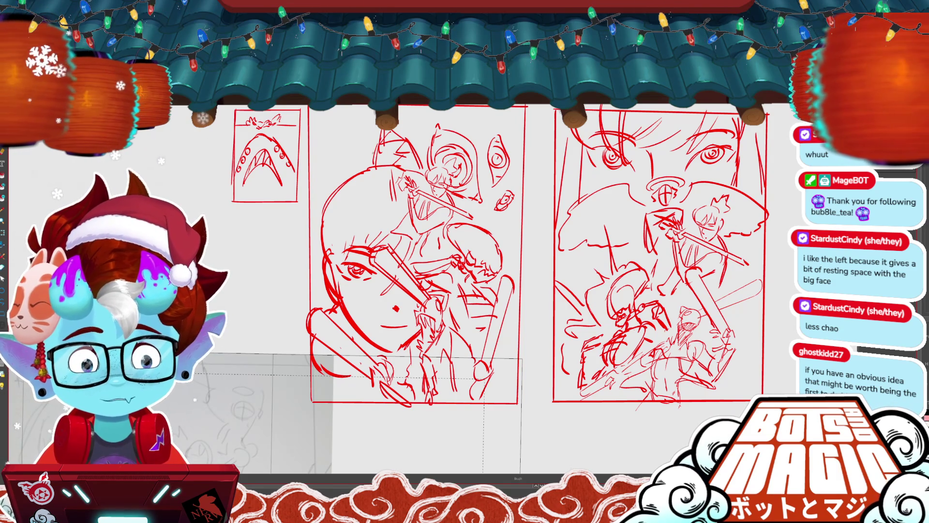
left_click_drag(464, 261, 481, 272)
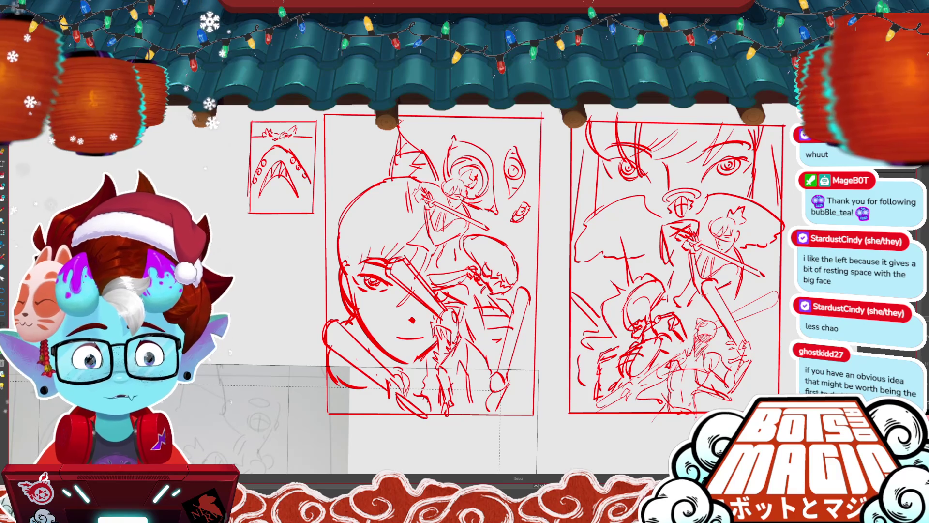
- Try a large circle over the face thumbnail, undo it, and zoom out
key("m")
left_click_drag(452, 272, 508, 312)
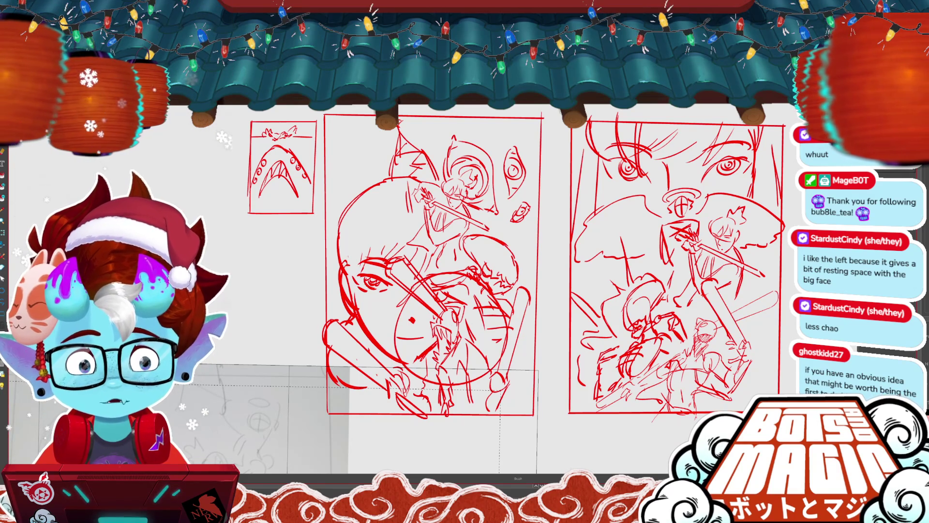
key("ctrl+z")
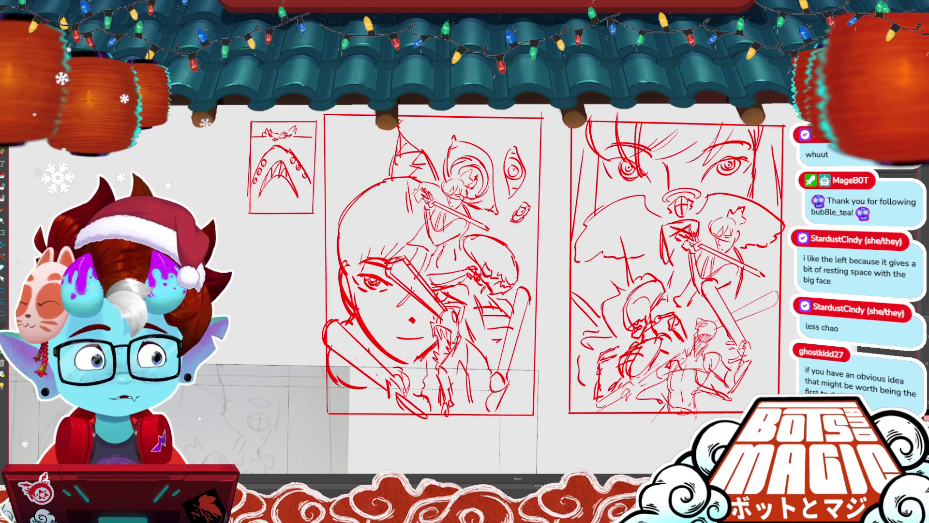
scroll(422, 238, "down", 1)
scroll(422, 238, "down", 2)
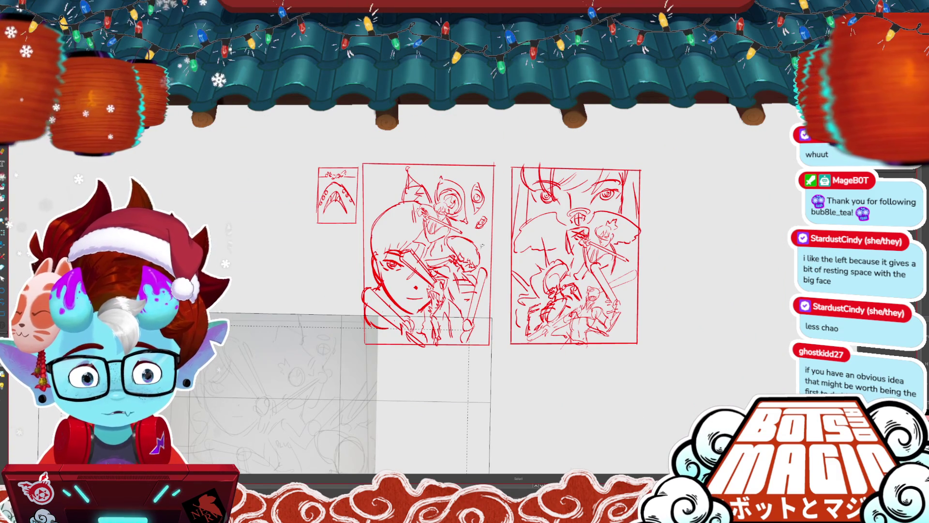
scroll(332, 250, "down", 1)
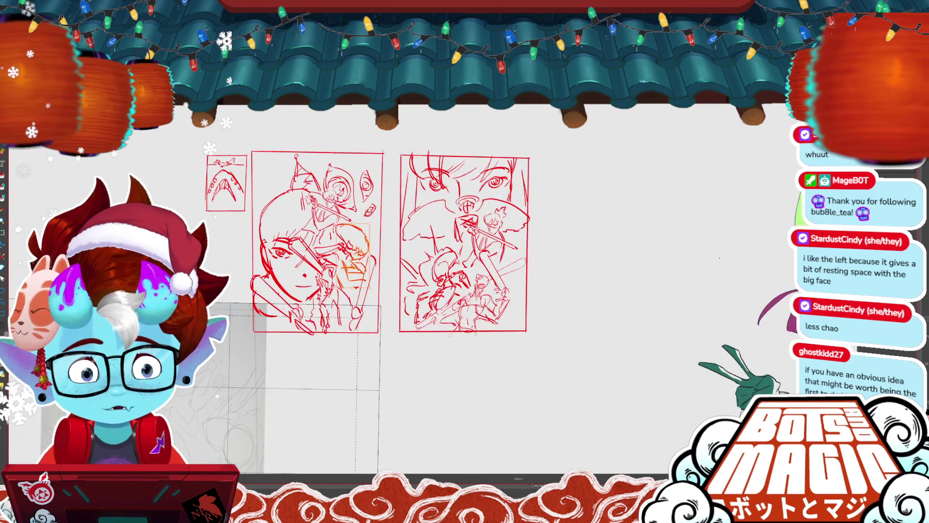
scroll(332, 250, "down", 1)
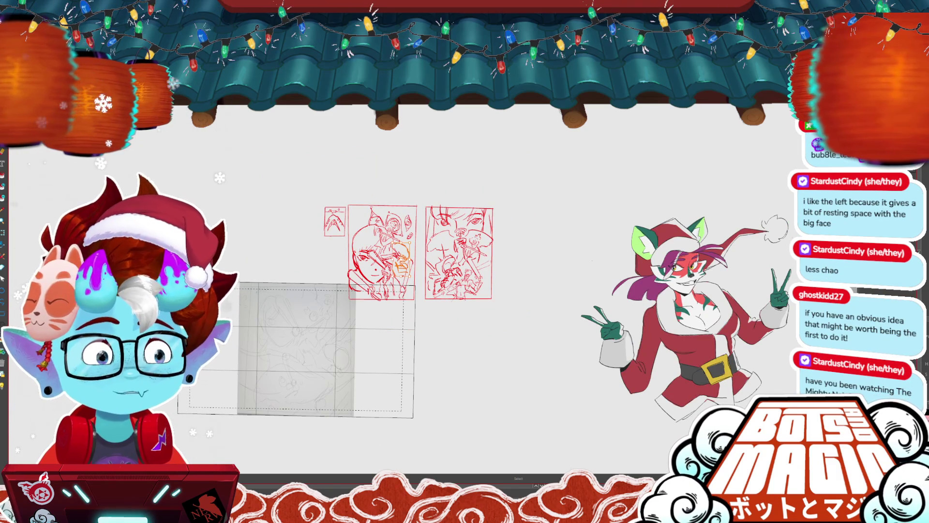
key("ctrl+d")
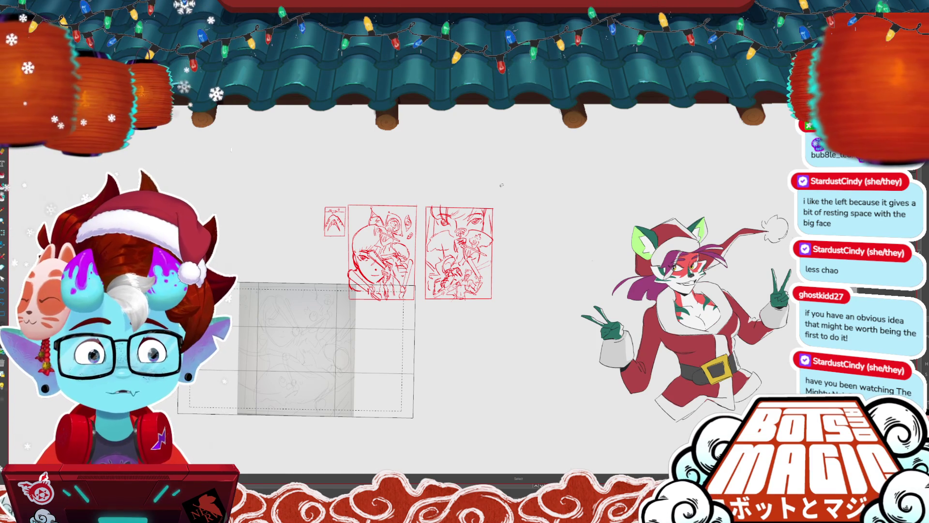
key("ctrl+plus")
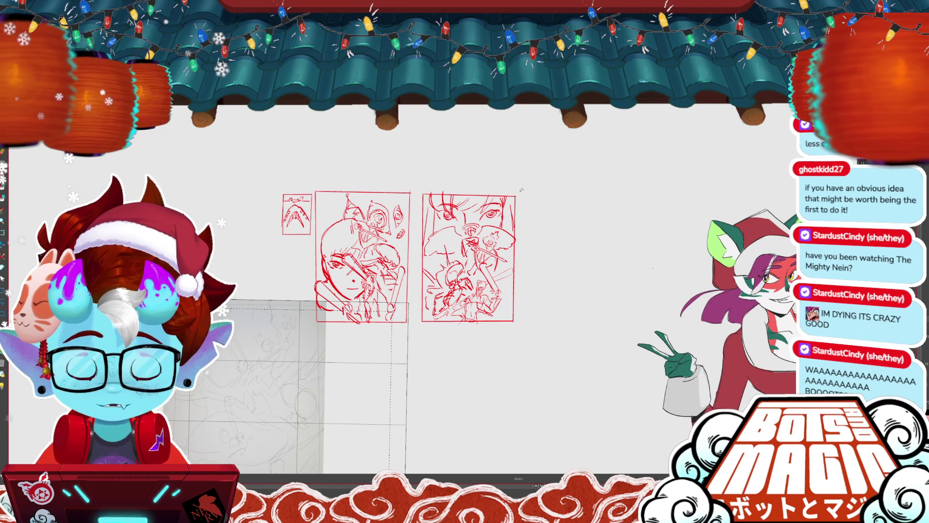
key("ctrl+plus")
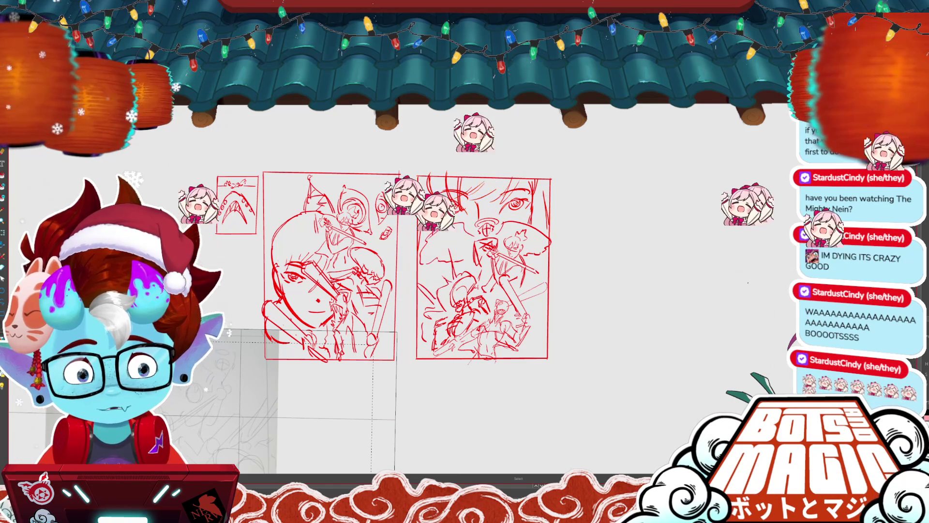
scroll(406, 271, "up", 1)
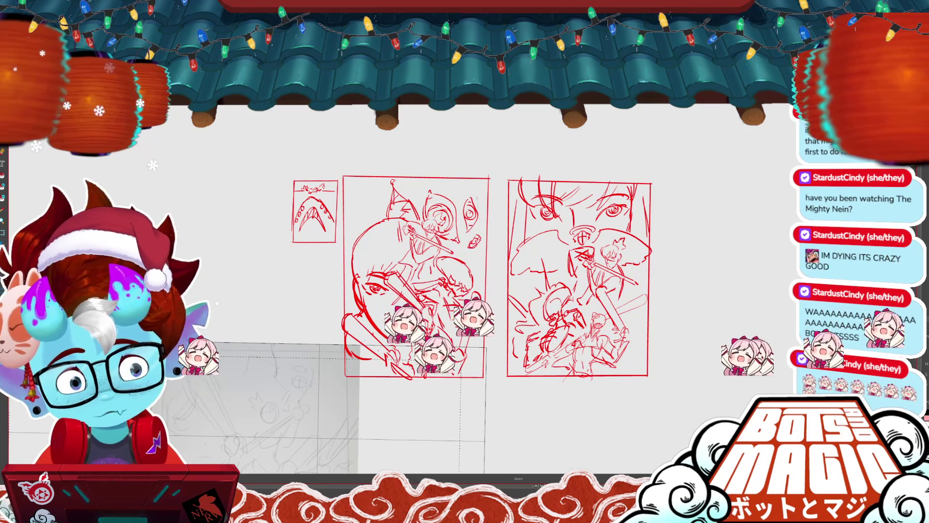
- Undo the flag and floating eye strokes atop the face thumbnail
key("ctrl+z")
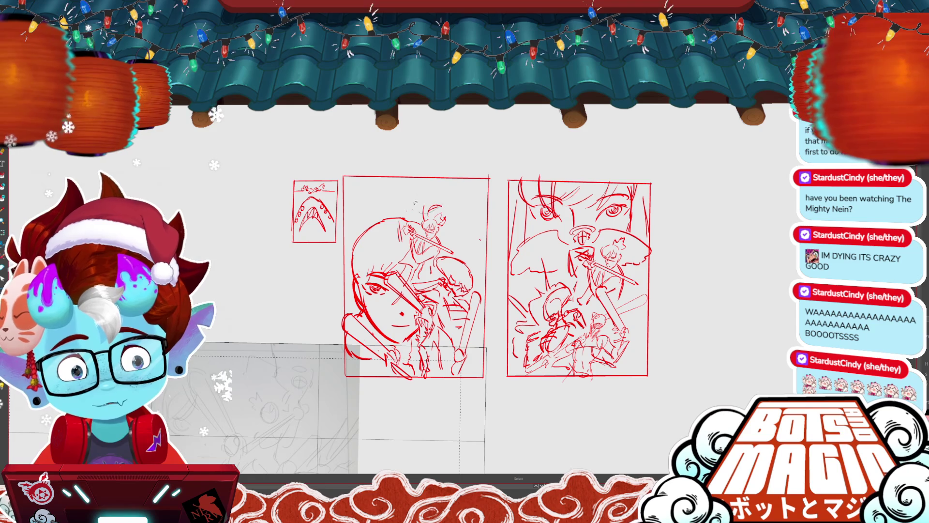
key("ctrl+z")
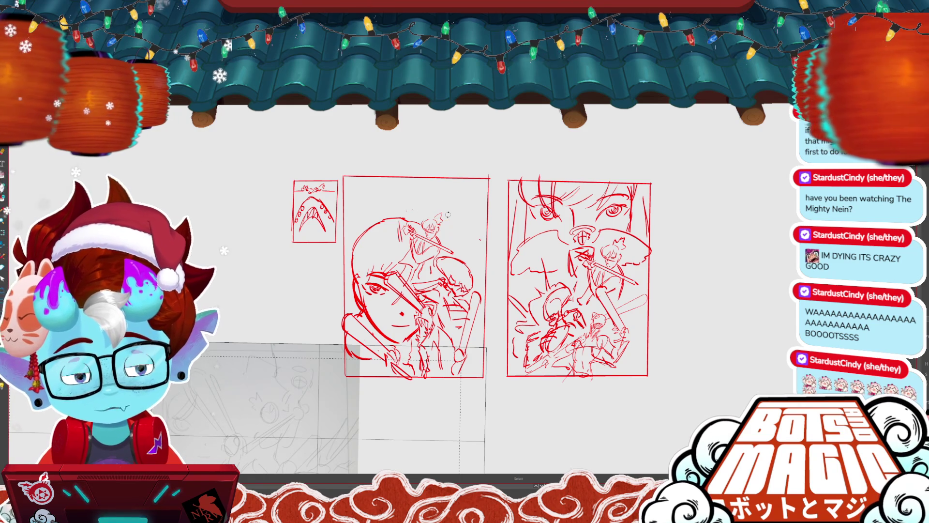
scroll(430, 256, "up", 1)
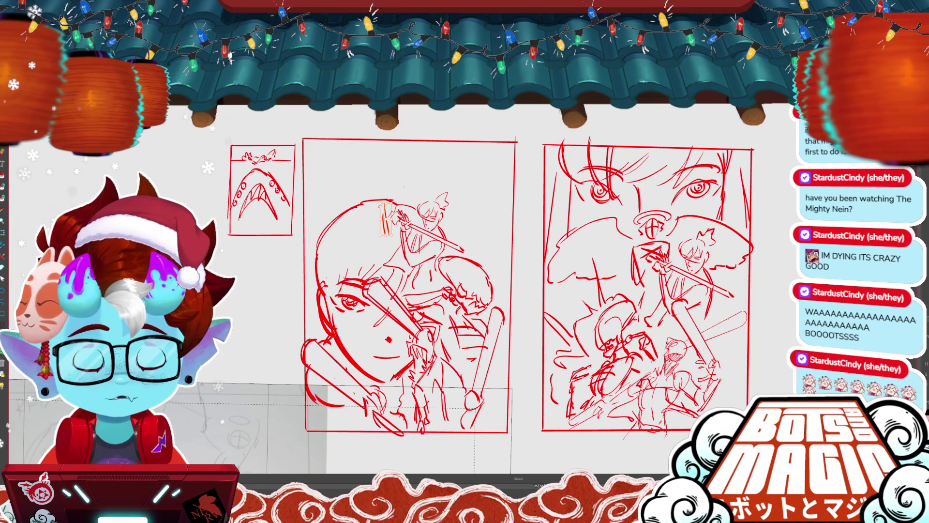
- Lasso-select the whole face-and-fighters thumbnail
mouse_move(238, 169)
left_mouse_down()
mouse_move(222, 132)
mouse_move(183, 134)
left_mouse_up()
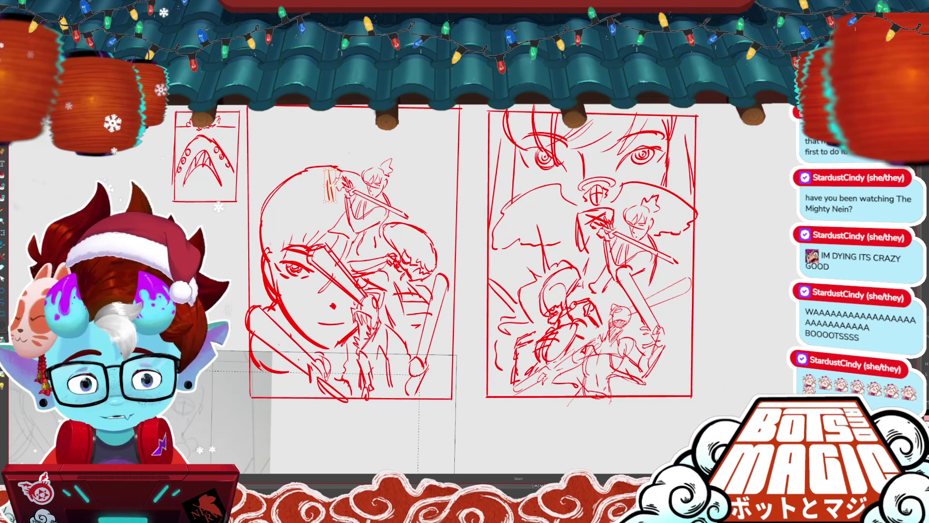
left_click_drag(462, 105, 462, 401)
scroll(456, 252, "down", 3)
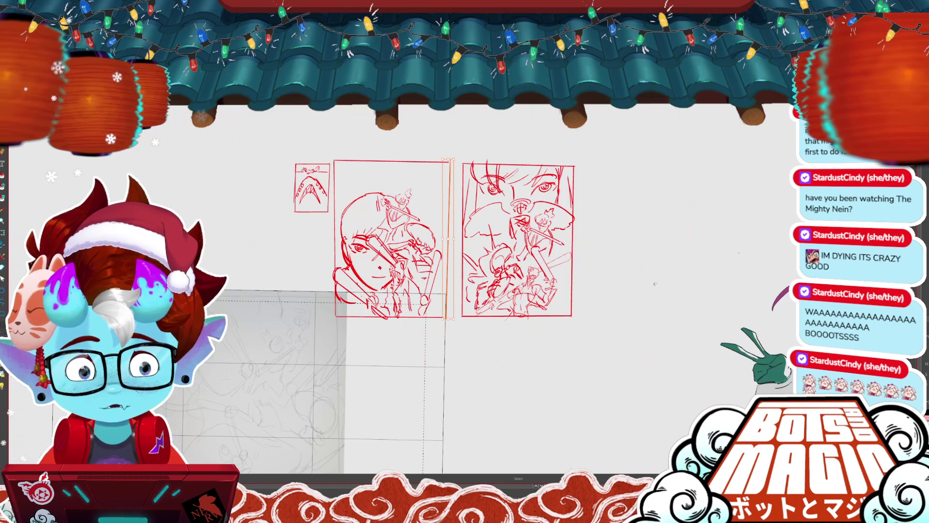
left_click_drag(452, 135, 444, 293)
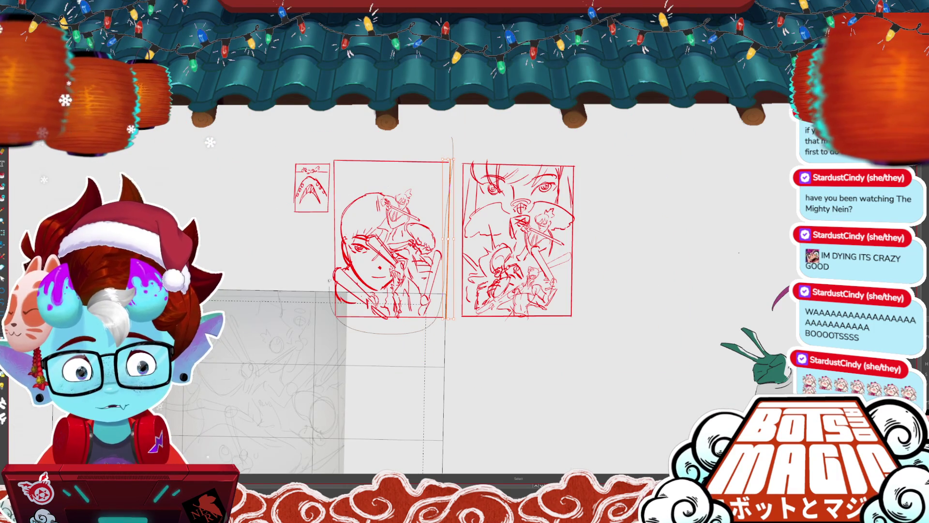
left_click_drag(330, 284, 451, 137)
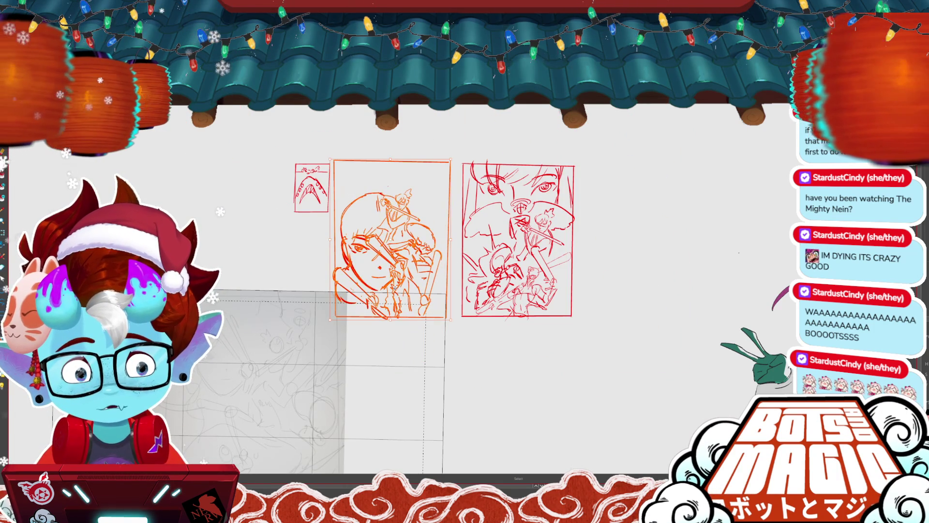
- Duplicate the thumbnail and place the copy as a new panel on the right
key("ctrl+c")
key("ctrl+v")
left_click_drag(395, 287, 672, 272)
key("ctrl+d")
- Delete the copy's right-hand fighter and select the big-eyes thumbnail's lower-left fighter
mouse_move(668, 225)
left_mouse_down()
mouse_move(681, 231)
mouse_move(674, 241)
left_mouse_up()
key("Delete")
key("Delete")
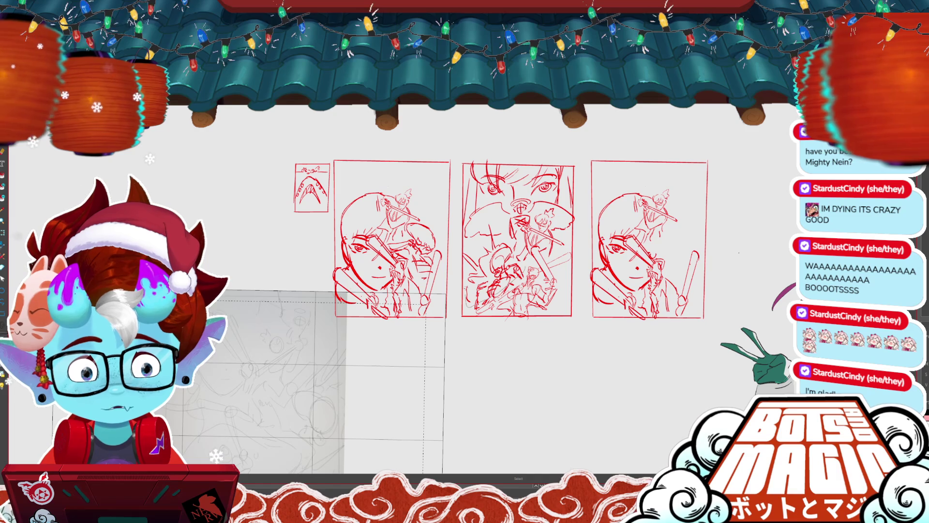
left_click_drag(508, 242, 492, 225)
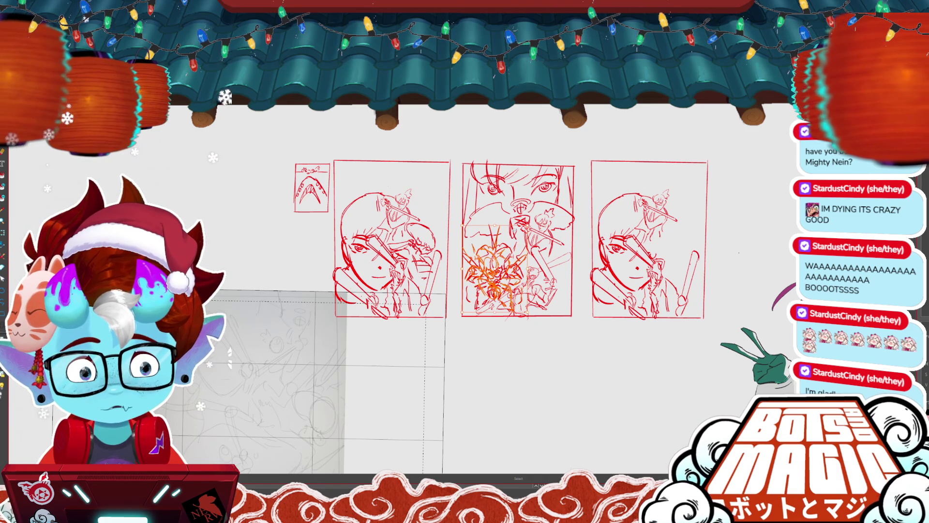
- Move the big-eyes thumbnail's lower-left fighter into the new right panel beside the face
left_click_drag(527, 262, 719, 245)
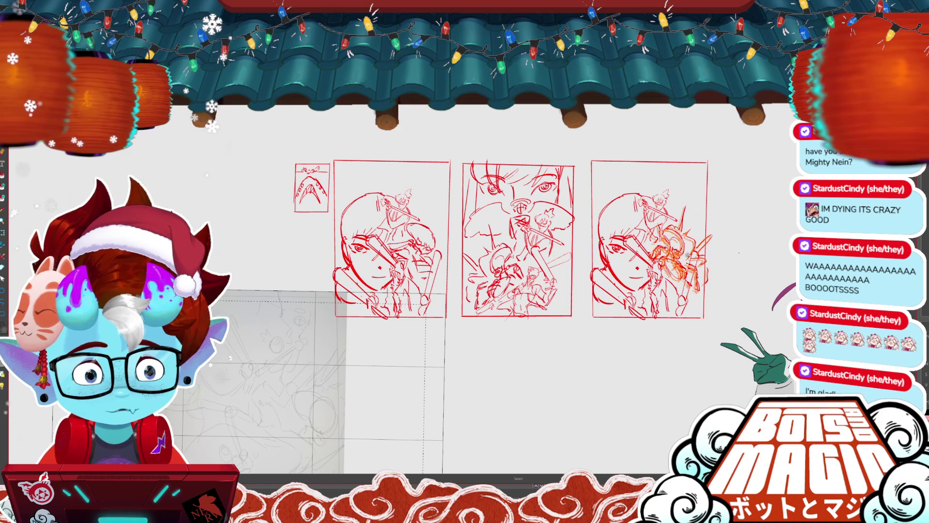
key("ctrl+d")
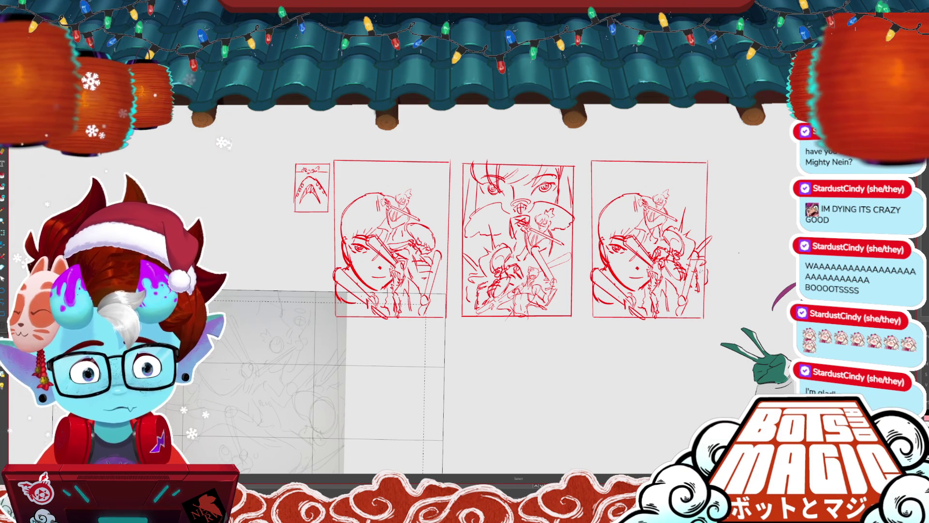
scroll(429, 234, "up", 2)
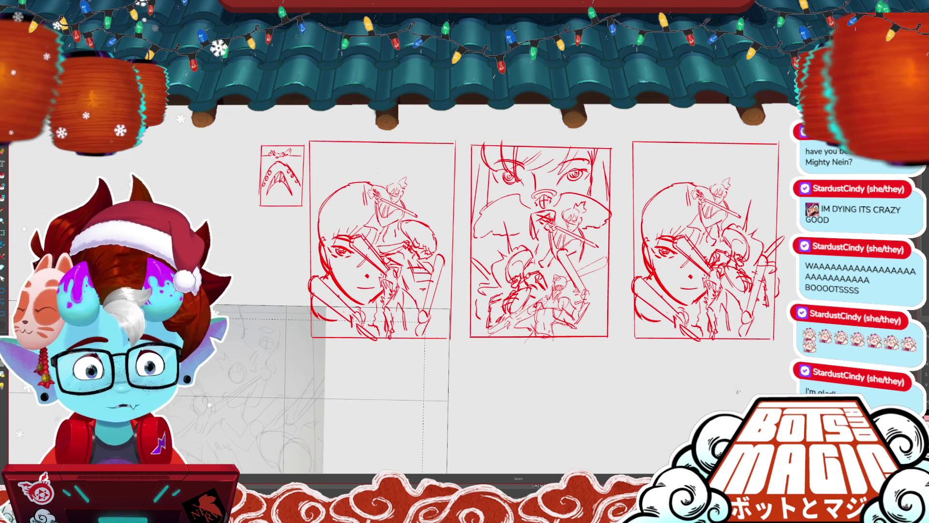
scroll(743, 272, "right", 3)
scroll(742, 272, "up", 1)
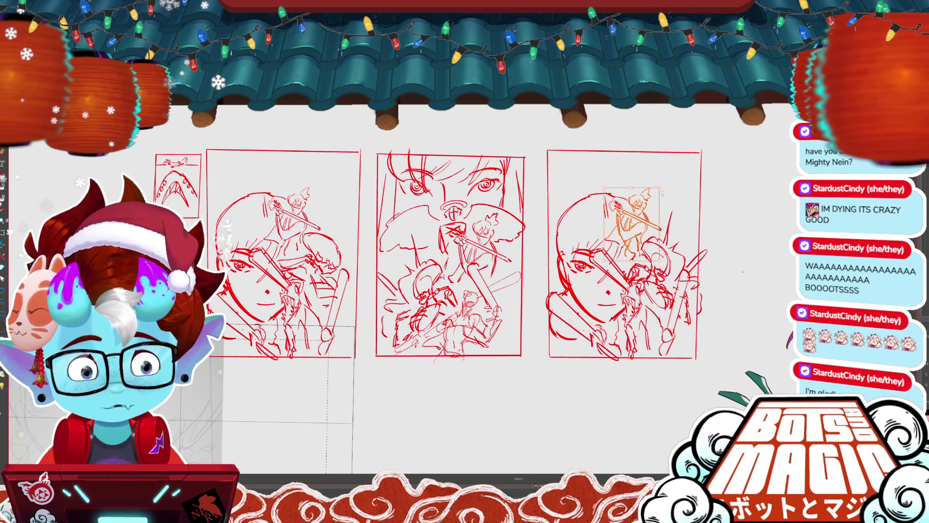
- Scale up the sword-raising fighter at the third panel's top and shift it up-right
left_click_drag(665, 220, 669, 220)
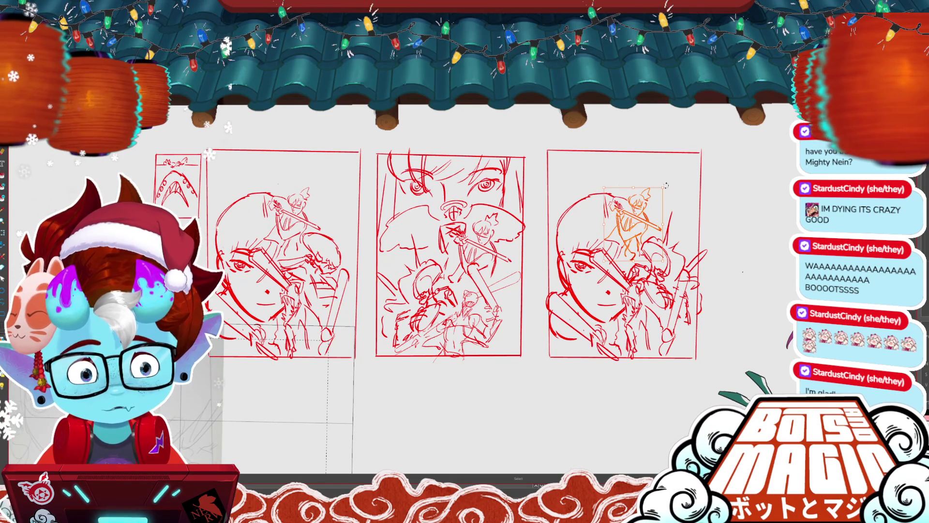
left_click_drag(663, 187, 677, 174)
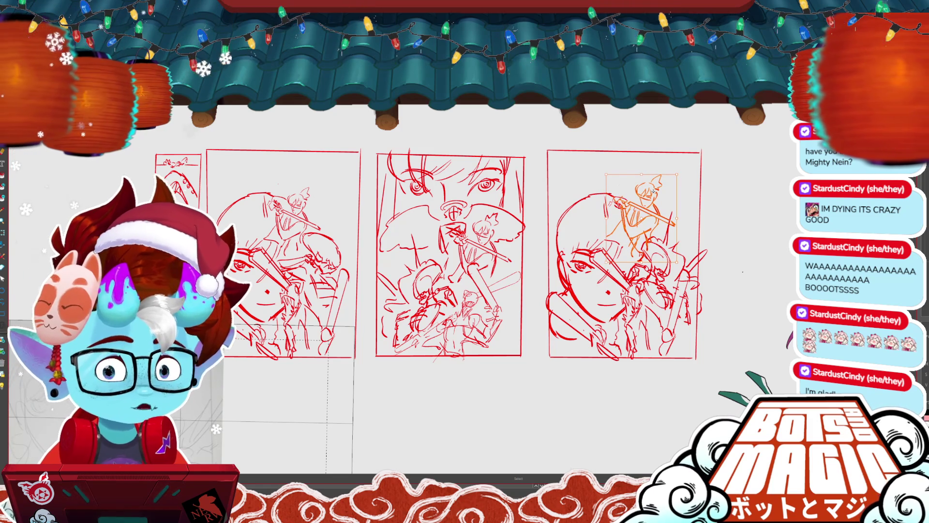
left_click_drag(654, 207, 656, 209)
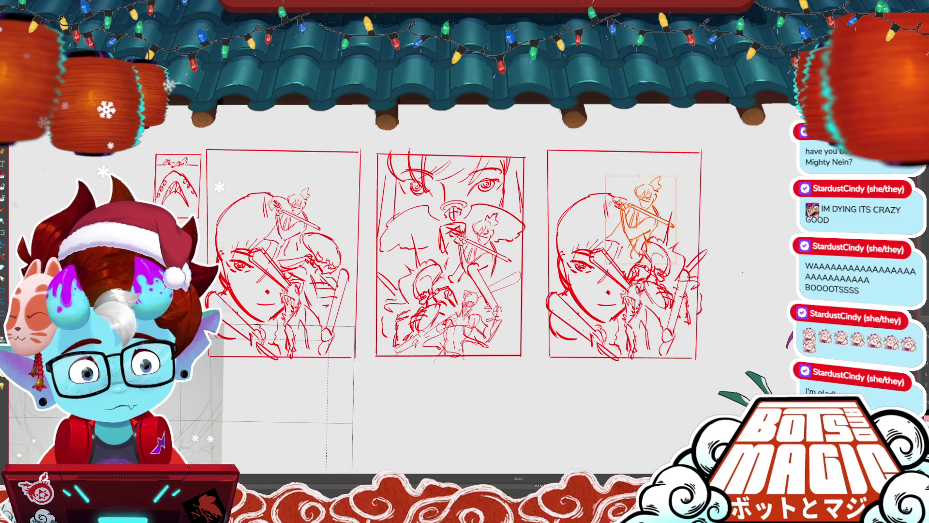
key("Return")
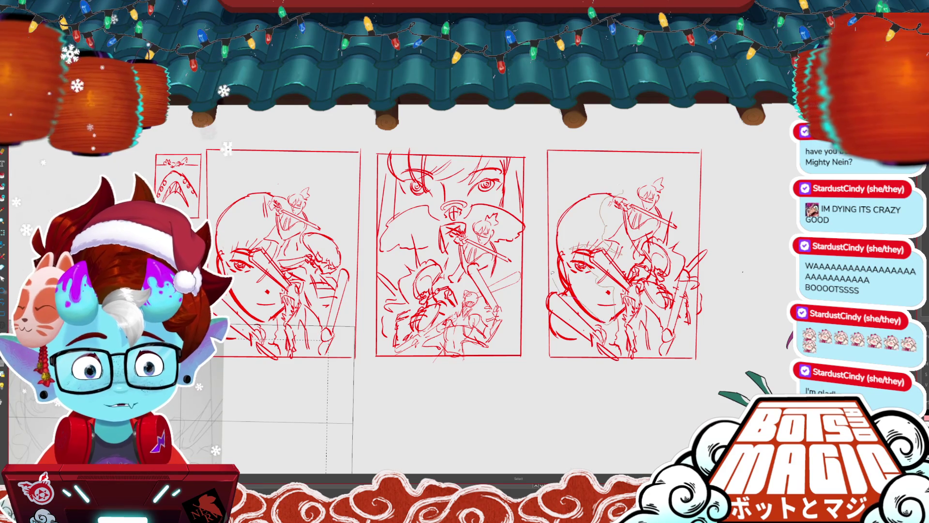
- Select the third thumbnail's face and shoulder strokes, enlarge them and shift up-right
left_click(591, 166)
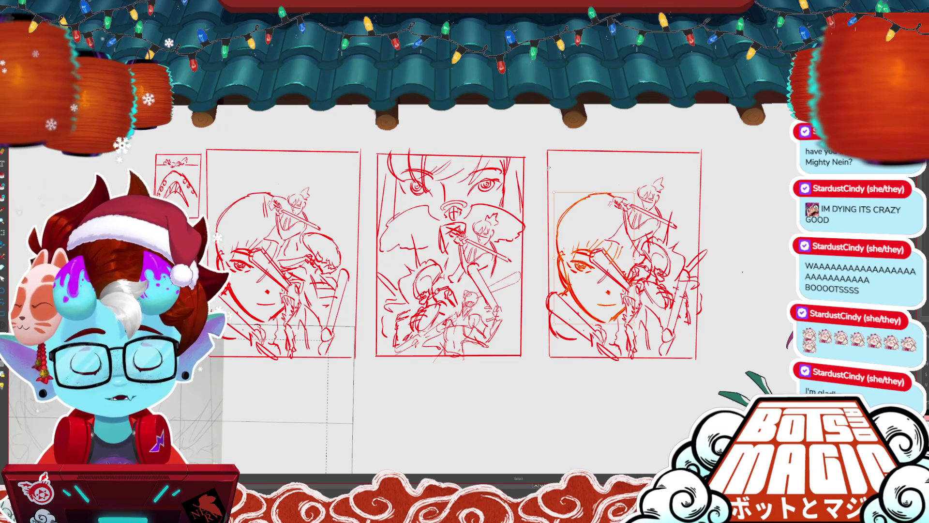
left_click(578, 323, "shift")
mouse_move(635, 179)
left_mouse_down()
mouse_move(646, 182)
mouse_move(610, 156)
left_mouse_up()
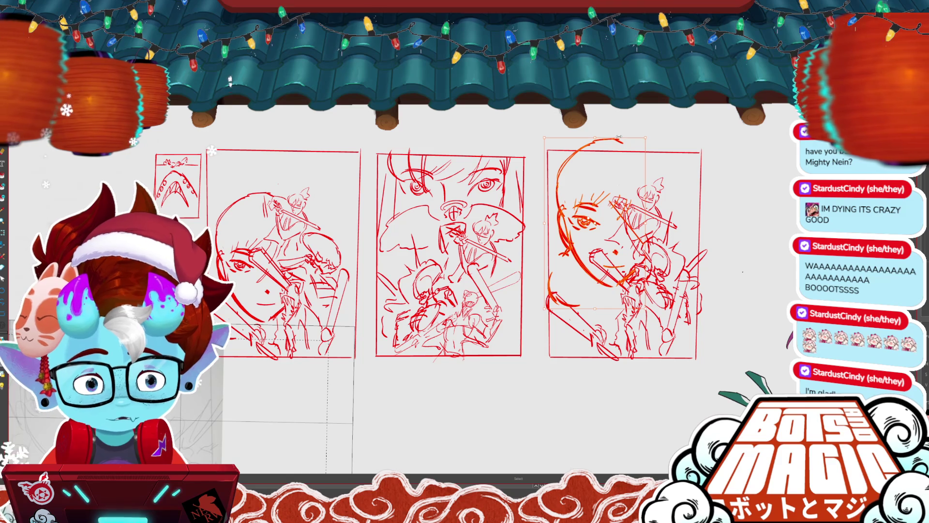
key("Return")
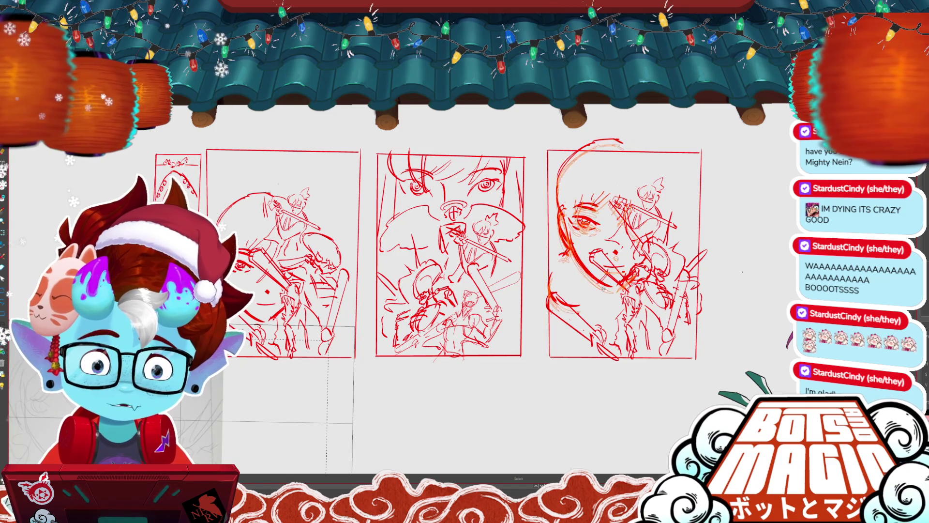
- Undo back through the face adjustments, removing the large head arc at the panel top
key("ctrl+z")
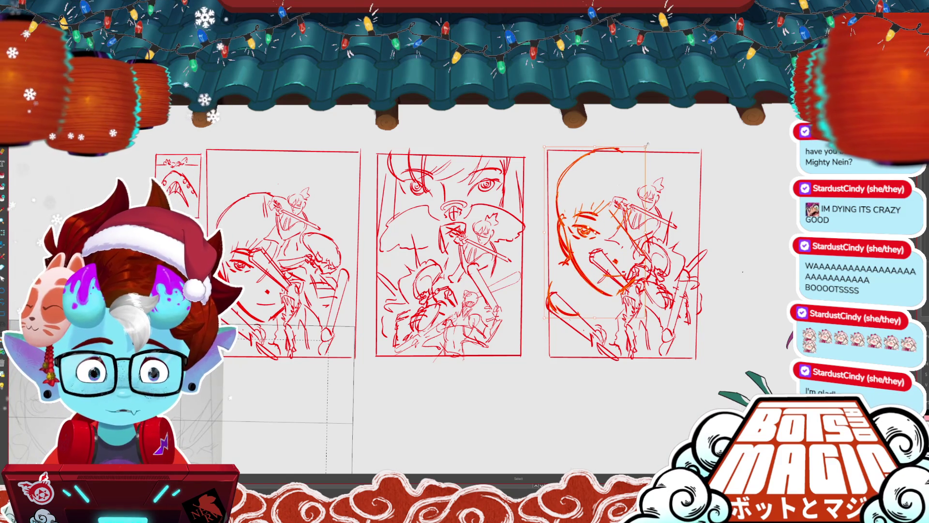
key("ctrl+z")
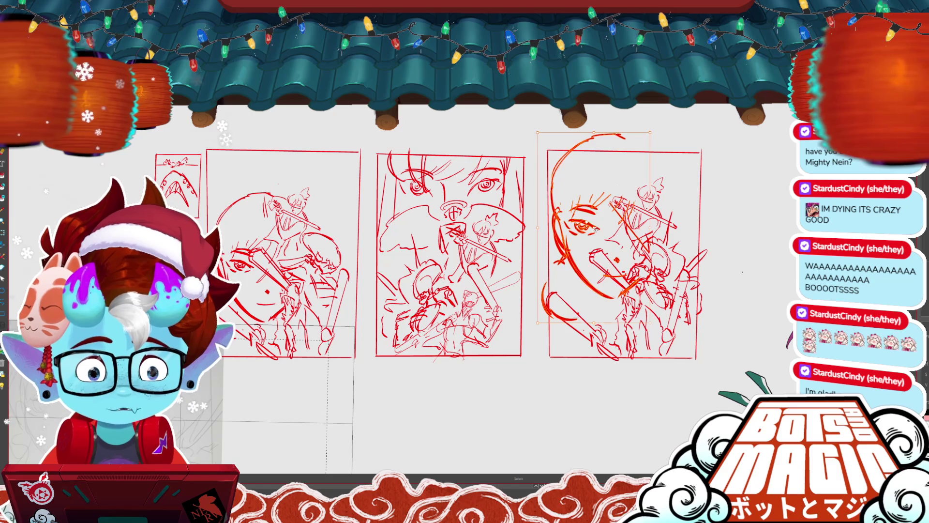
key("ctrl+z")
key("ctrl+z")
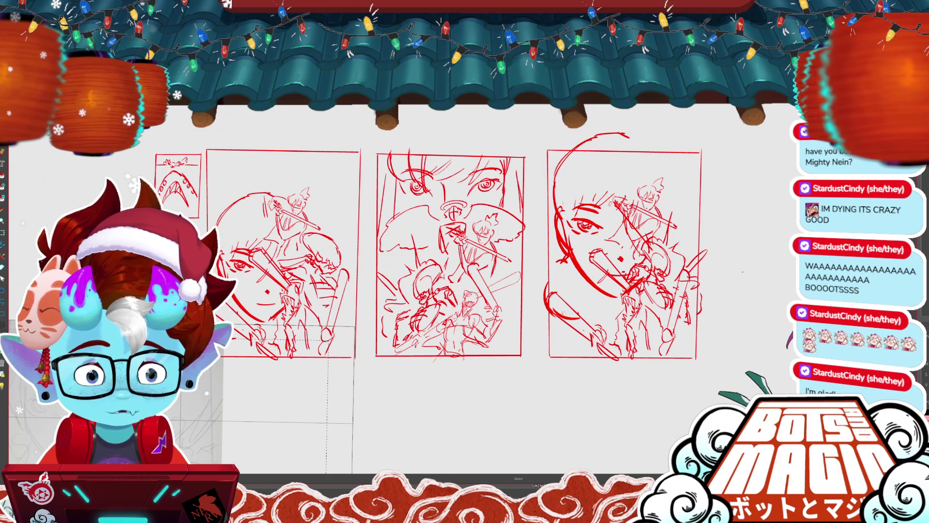
key("ctrl+z")
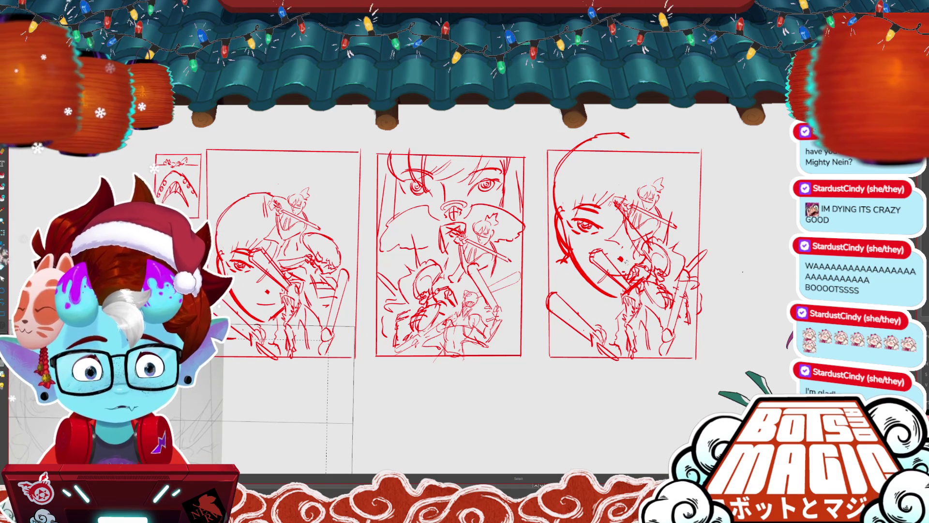
key("ctrl+z")
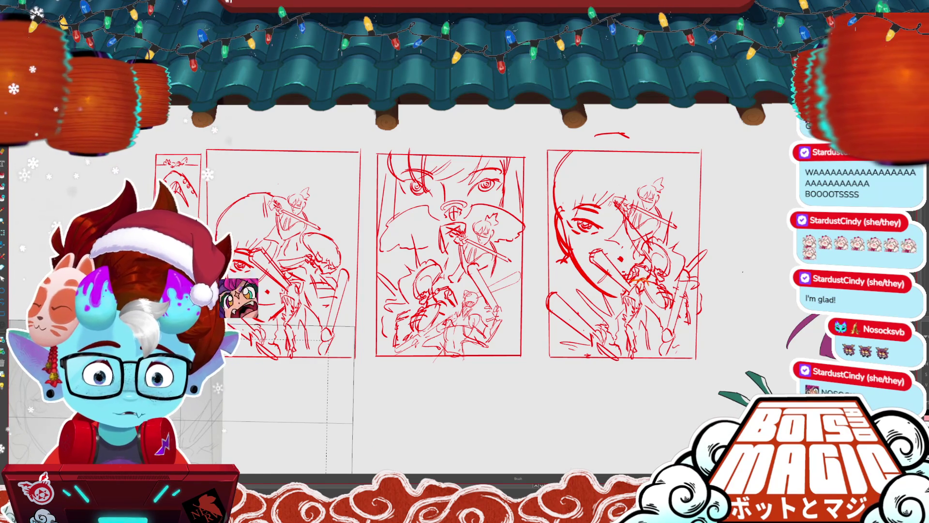
- Undo the long curved jaw stroke and nearby jaw strokes on the third thumbnail's face
key("-")
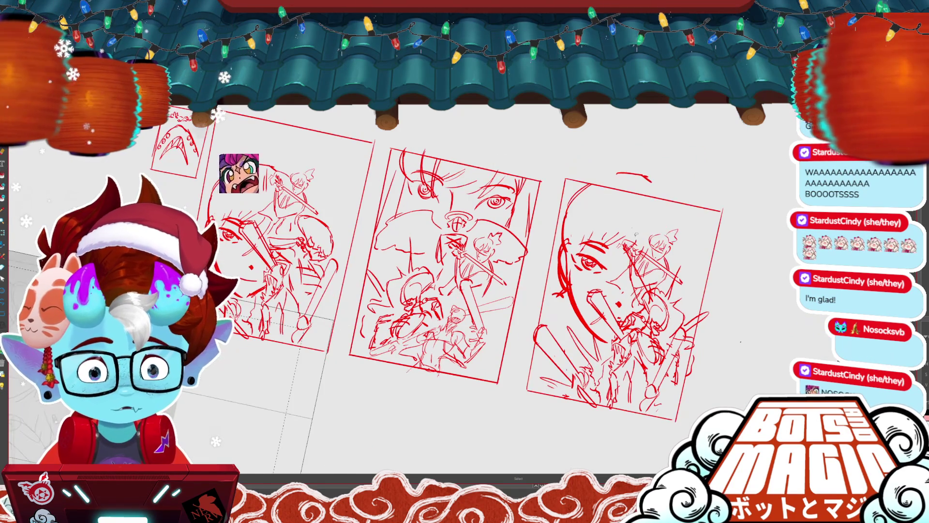
key("ctrl+plus")
key("ctrl+plus")
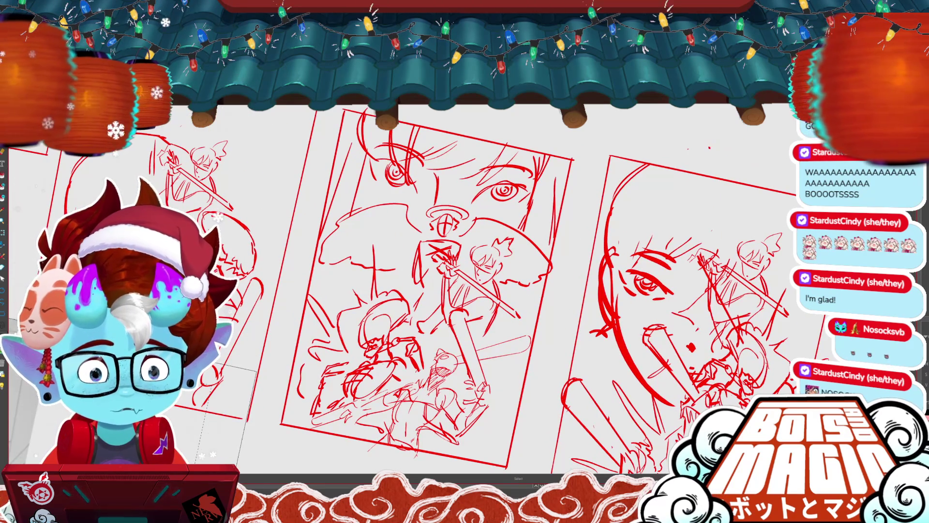
key("^")
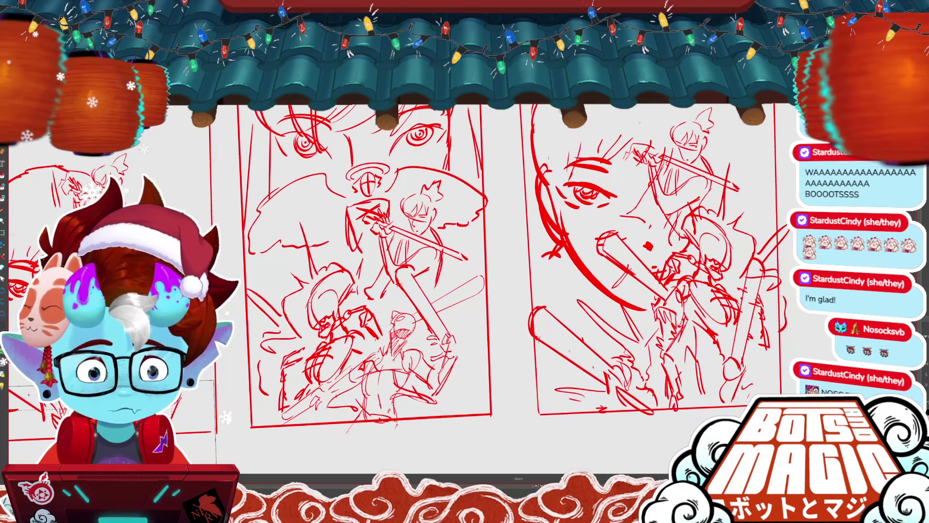
key("ctrl+z")
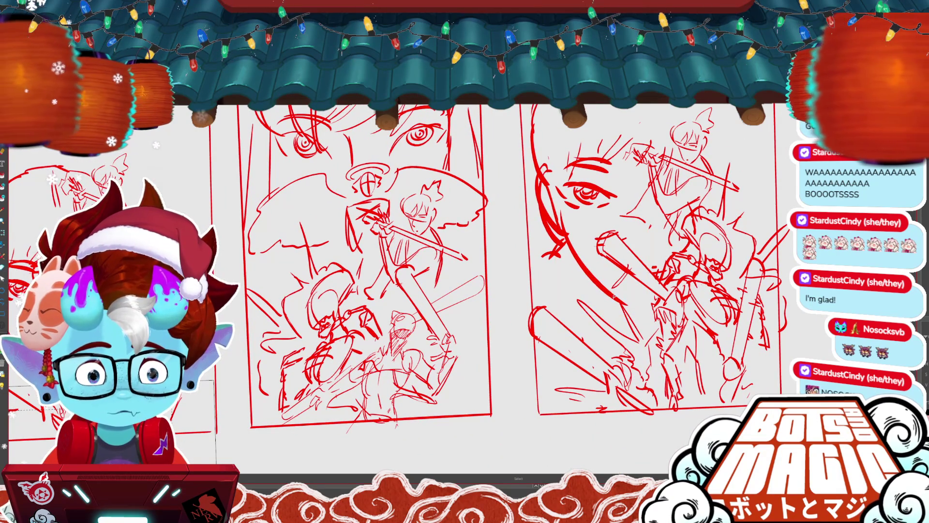
key("ctrl+z")
key("b")
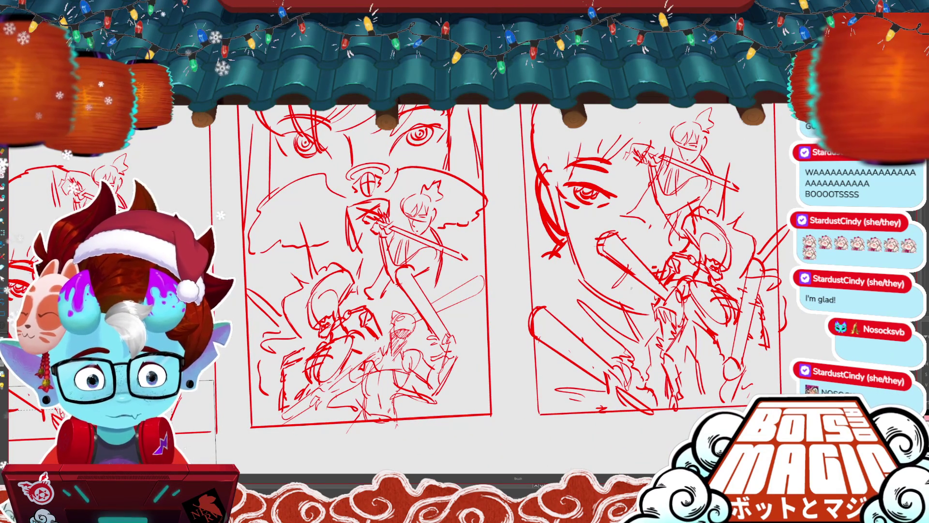
key("ctrl+minus")
key("ctrl+minus")
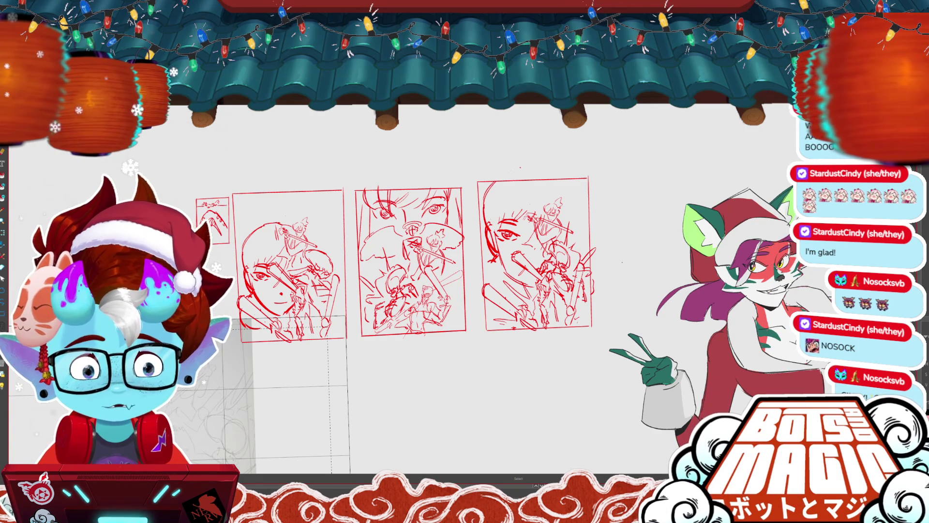
- Erase the third panel's old face and paste the first thumbnail's face at its upper left
left_click_drag(496, 261, 501, 199)
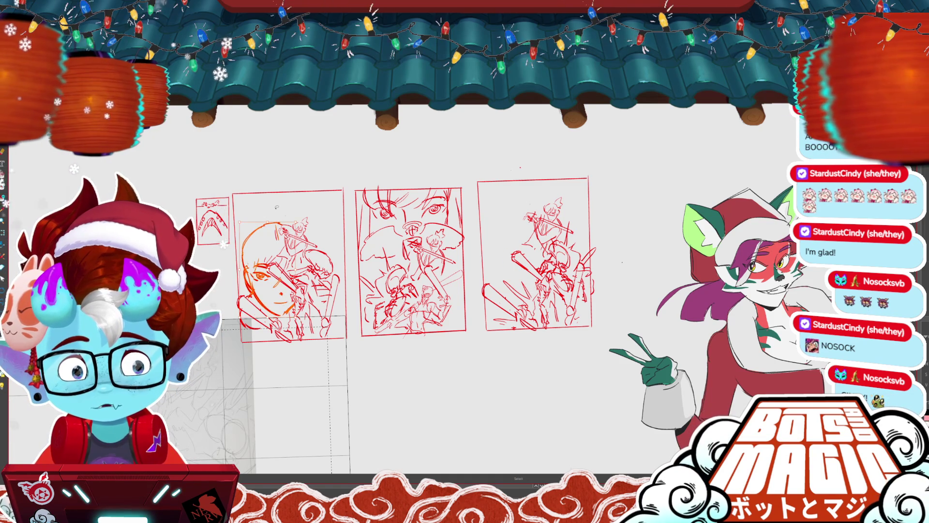
key("ctrl+z")
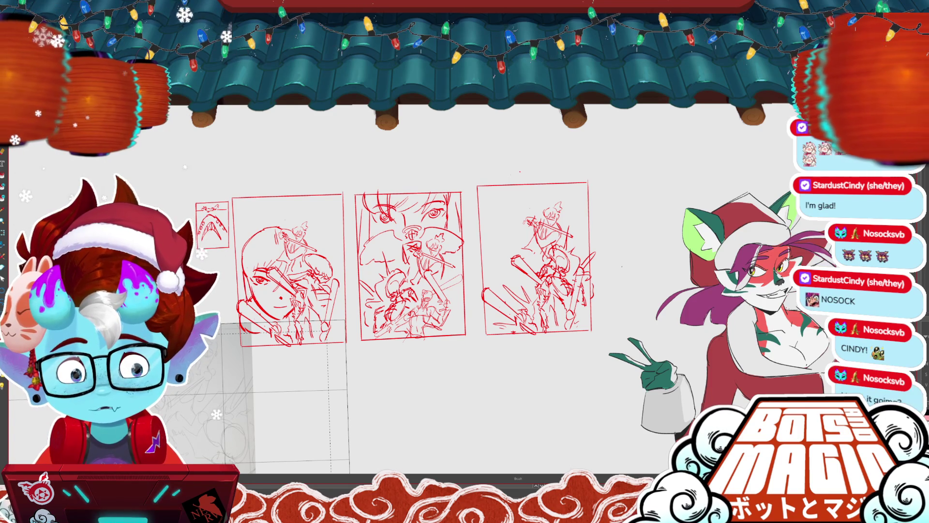
key("m")
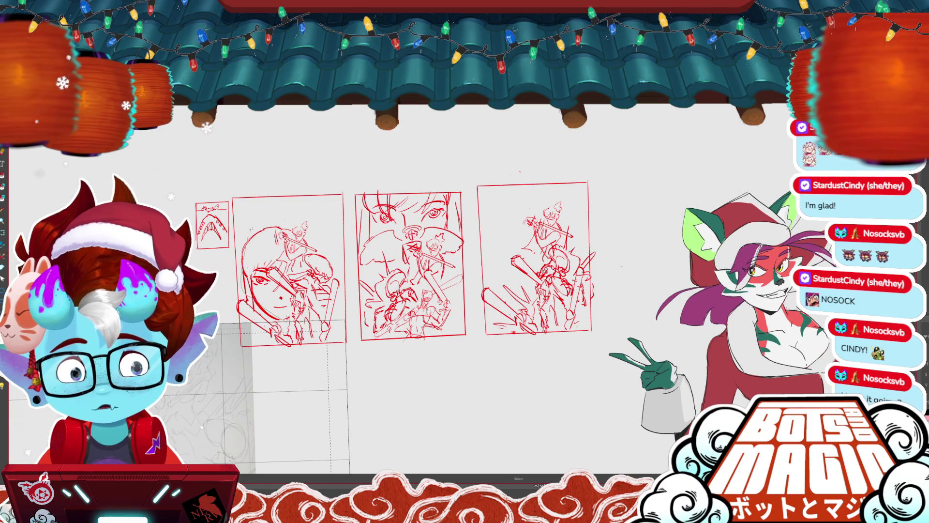
key("ctrl+v")
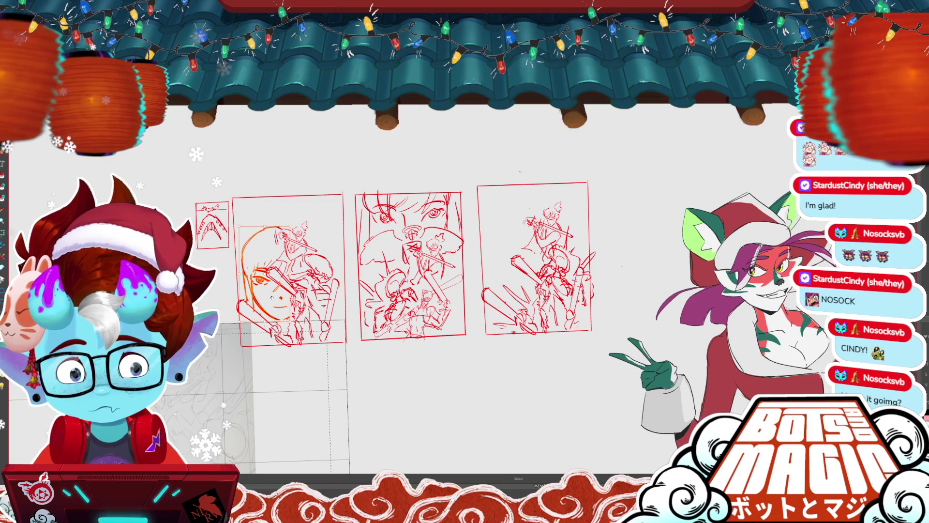
mouse_move(268, 282)
left_mouse_down()
mouse_move(535, 185)
mouse_move(516, 239)
left_mouse_up()
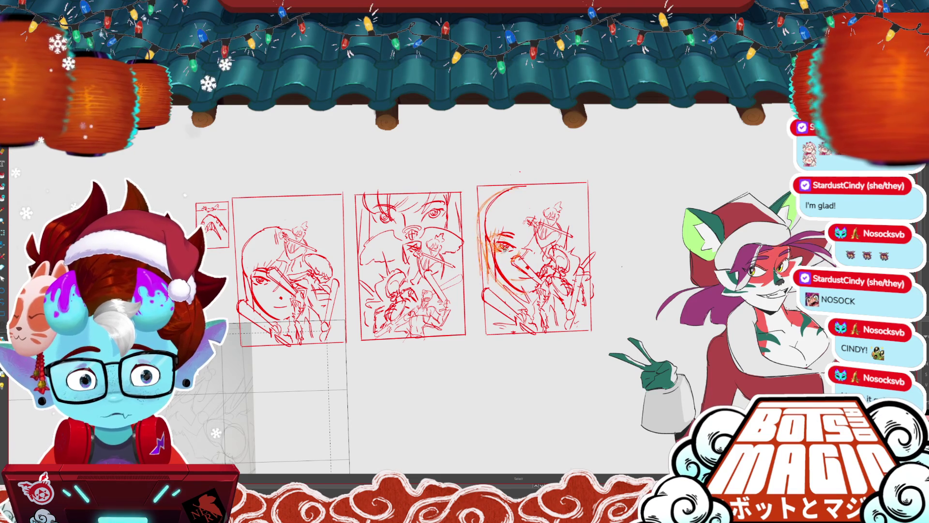
key("Return")
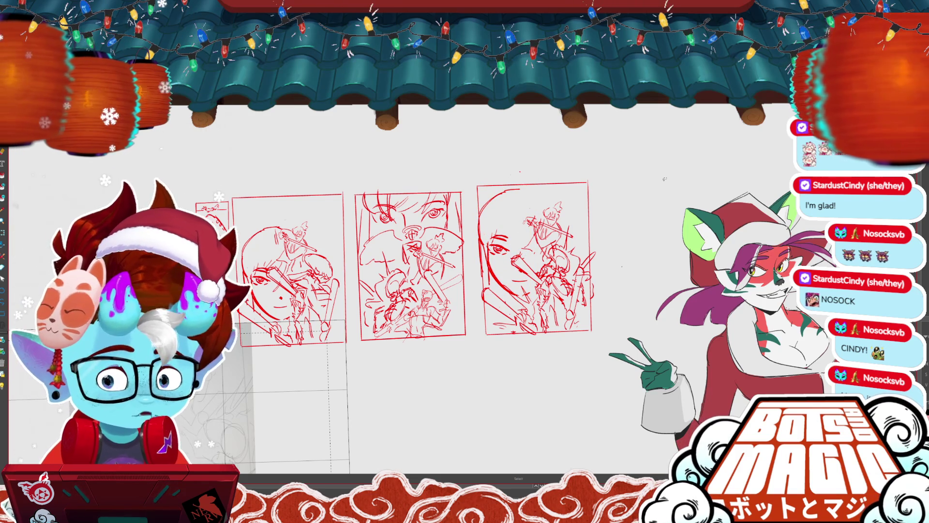
- Sketch a new line on the right thumbnail
scroll(546, 253, "down", 2)
scroll(546, 253, "right", 3)
scroll(424, 232, "up", 2)
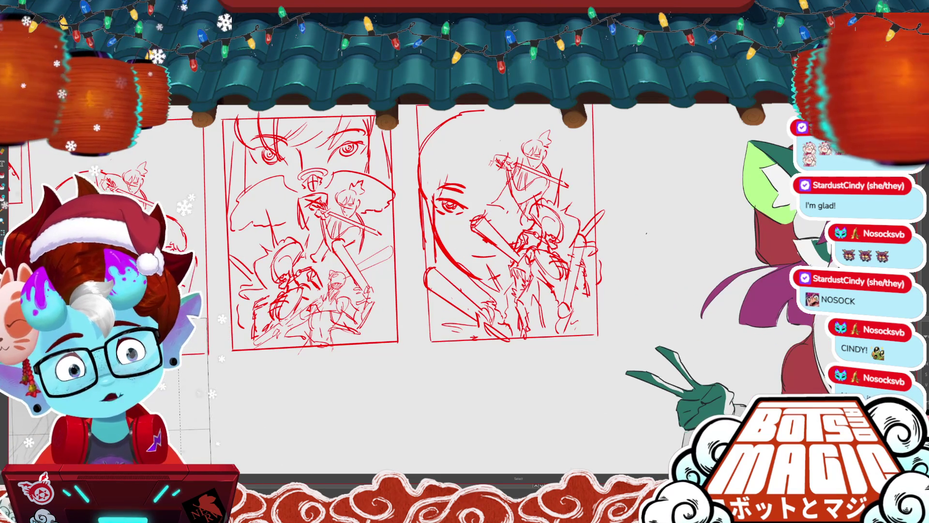
scroll(411, 232, "up", 1)
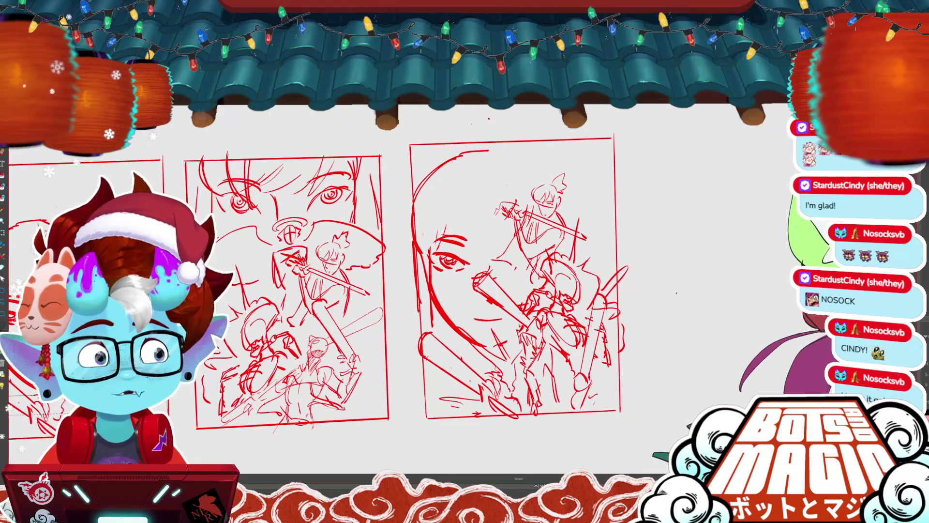
scroll(412, 232, "up", 1)
scroll(624, 382, "up", 2)
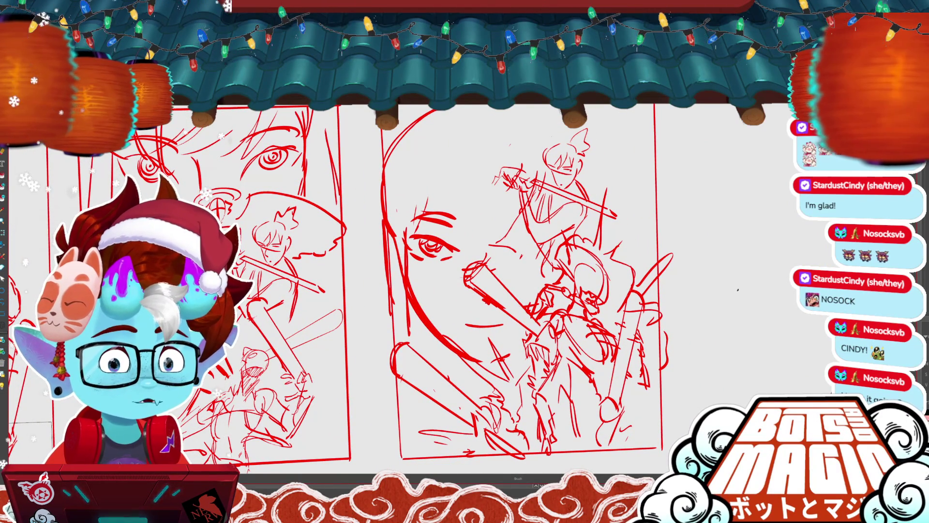
scroll(390, 274, "left", 5)
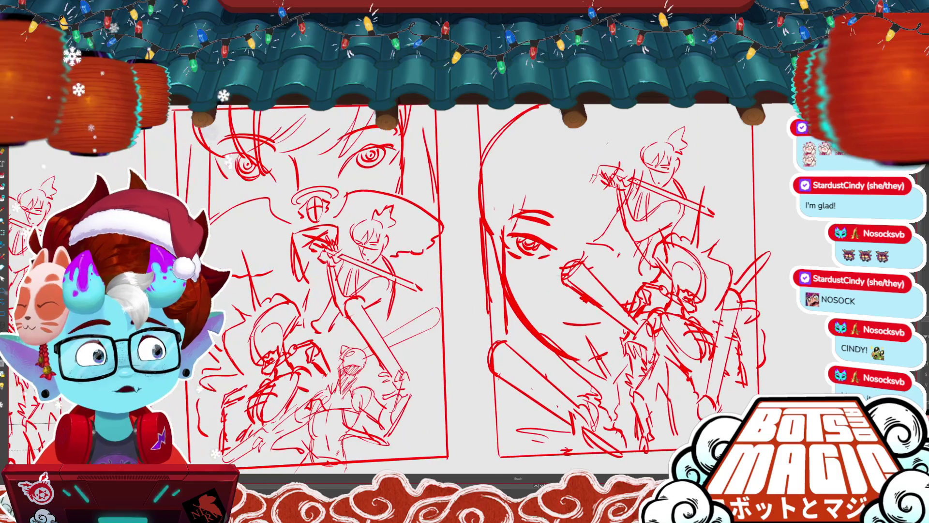
scroll(459, 281, "down", 1)
left_click_drag(548, 156, 556, 223)
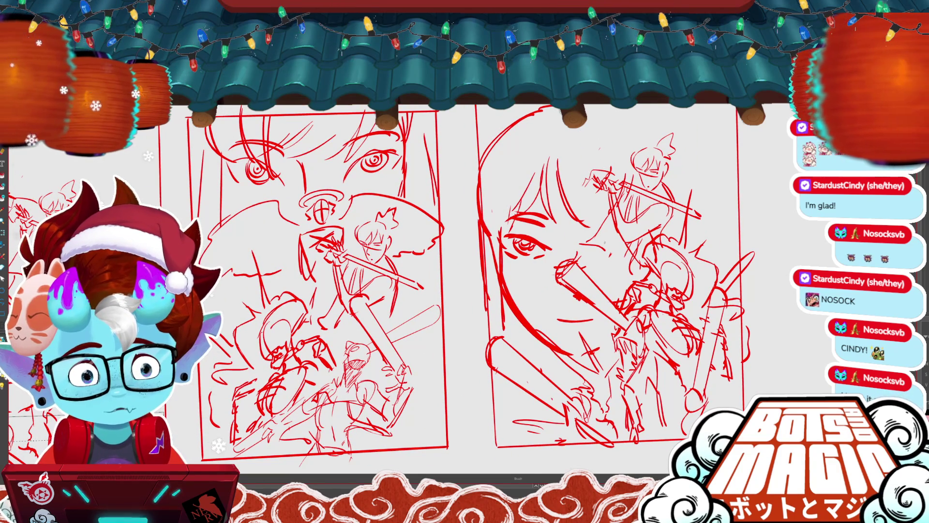
- Move the small stroke by the face's nose slightly up and to the right
left_click_drag(579, 223, 604, 249)
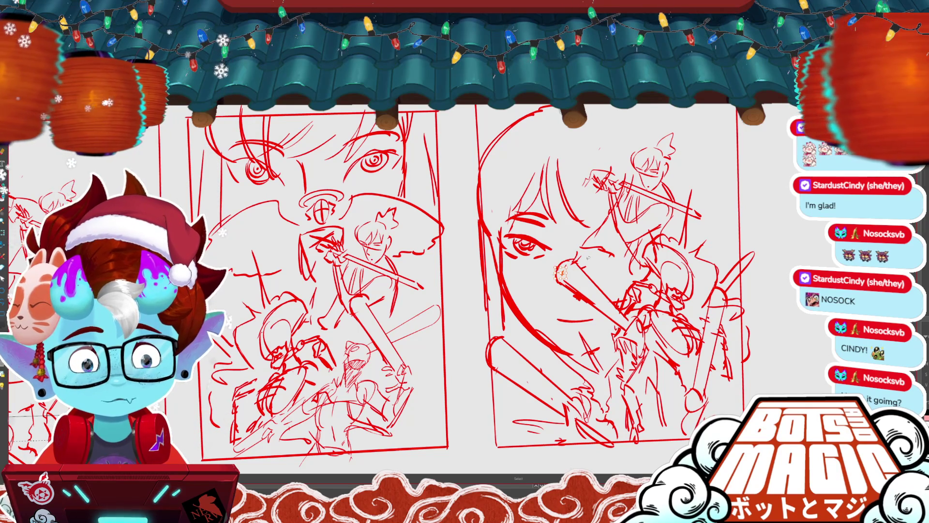
left_click_drag(560, 274, 568, 265)
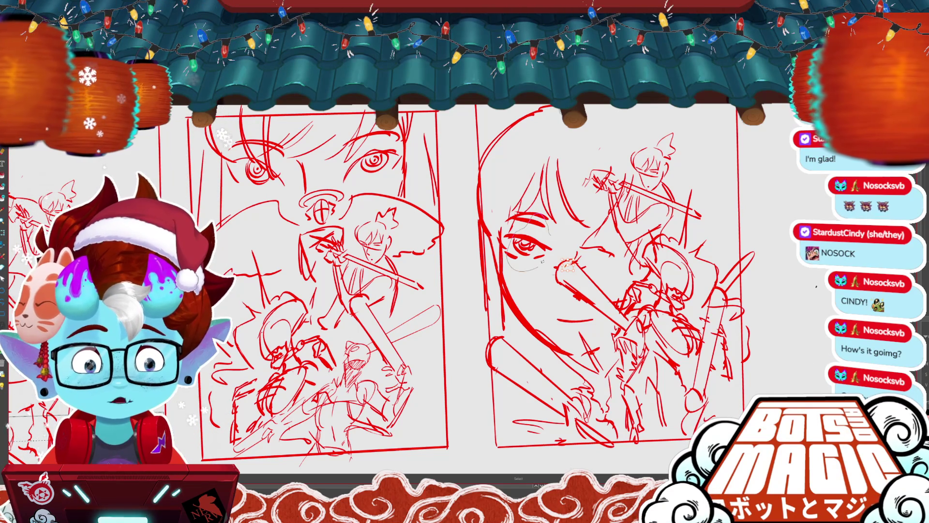
left_click_drag(536, 266, 547, 248)
key("b")
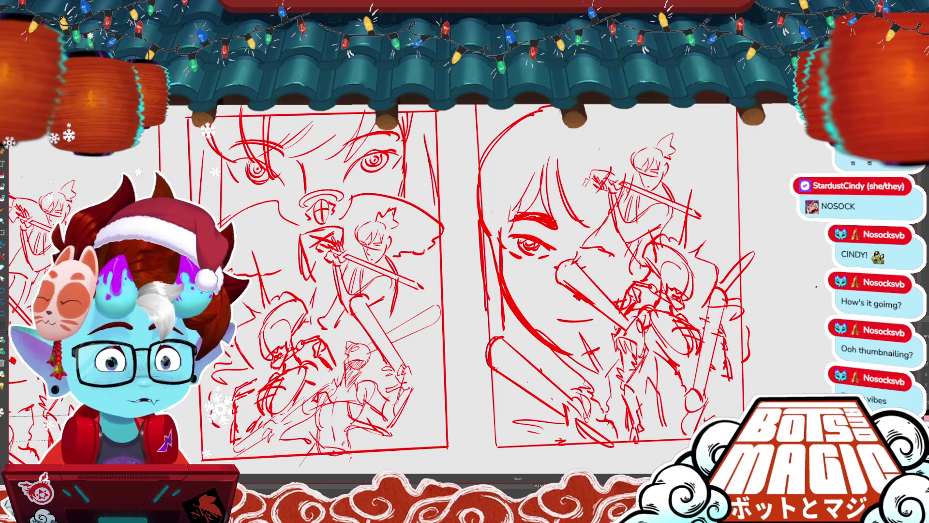
scroll(823, 266, "down", 1)
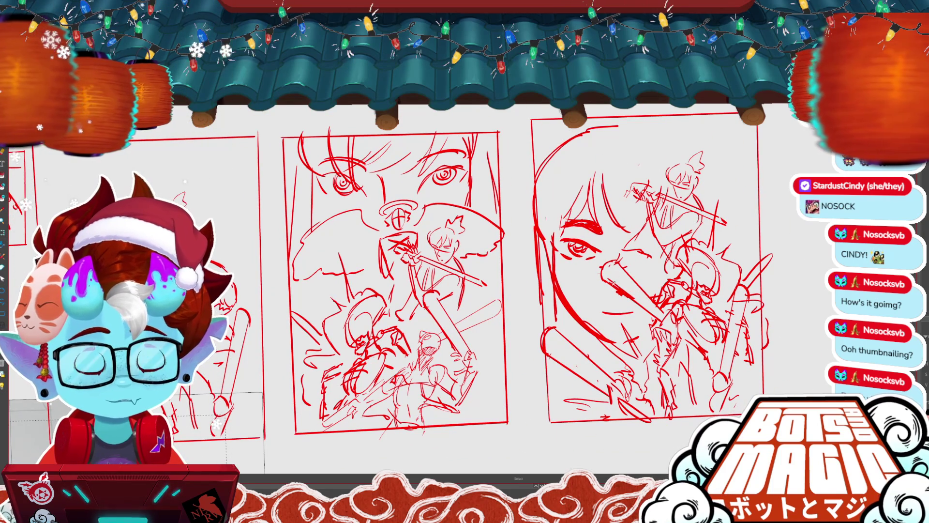
- Select the diagonal stroke beside the nose, then draw and undo a short stroke on the face
left_click(624, 266)
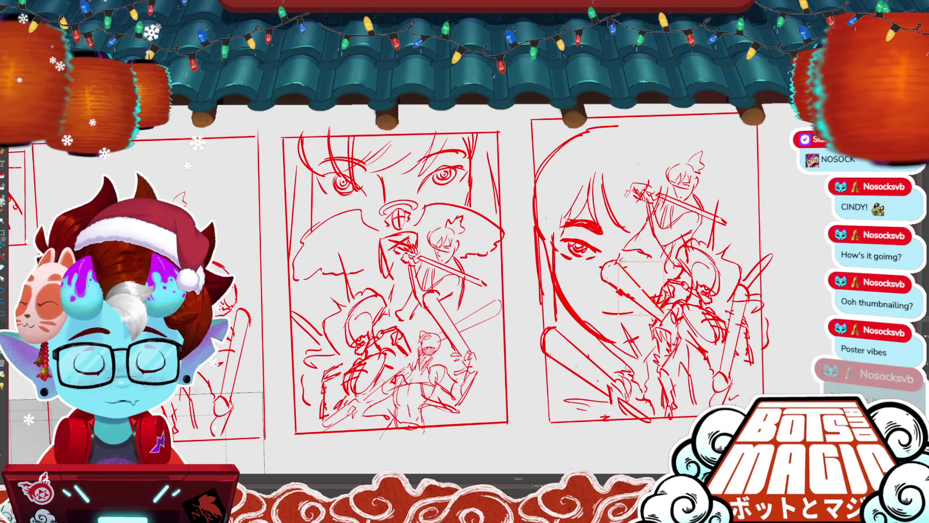
left_click(614, 259)
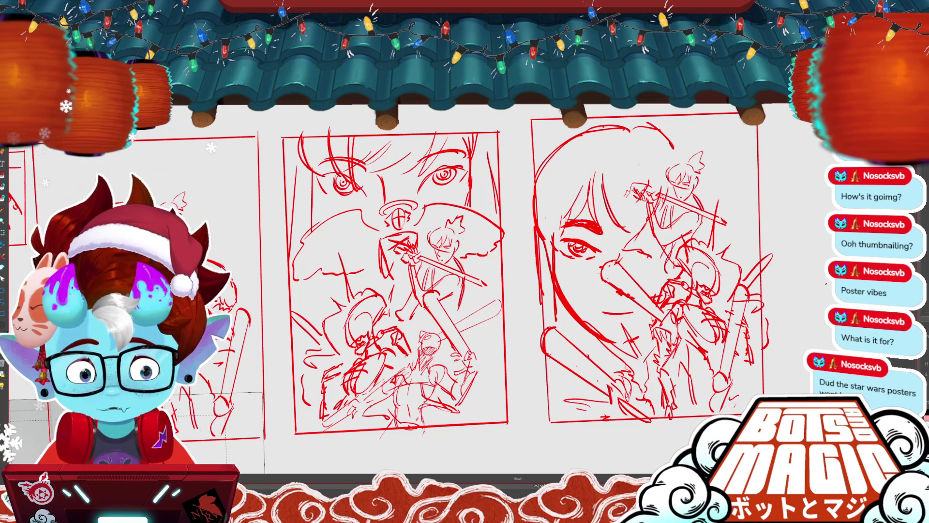
scroll(489, 227, "down", 2)
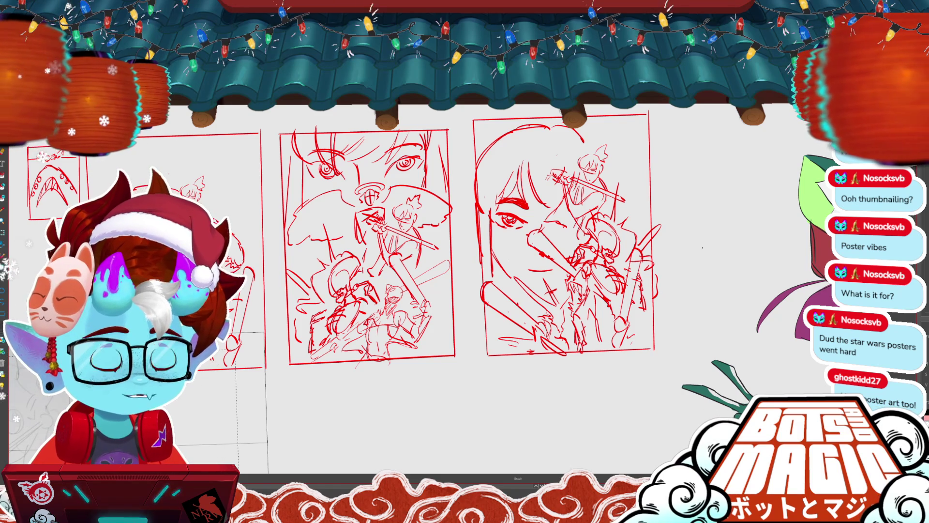
scroll(423, 242, "right", 3)
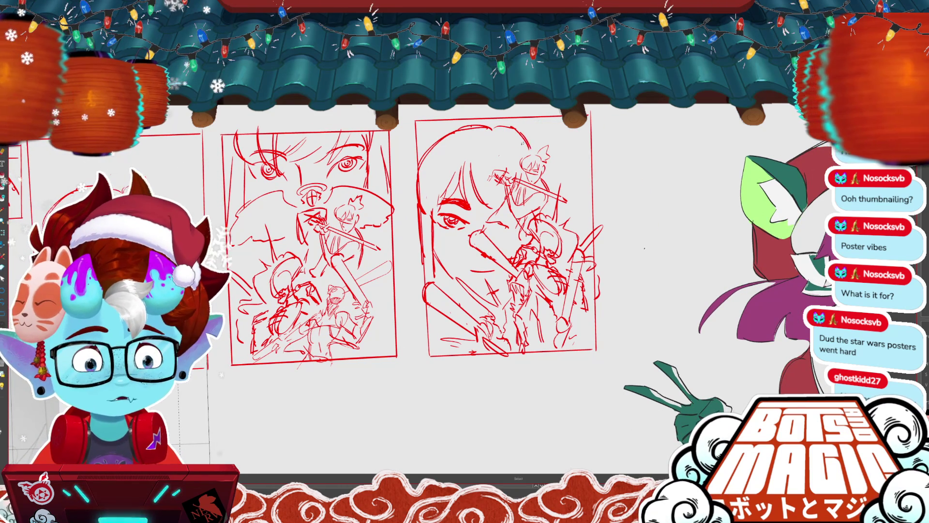
left_click_drag(513, 127, 532, 151)
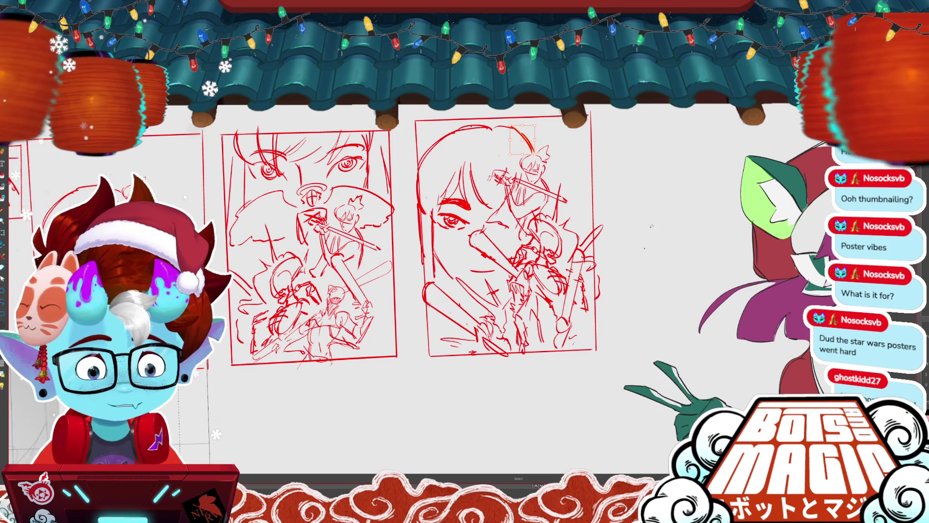
key("ctrl+z")
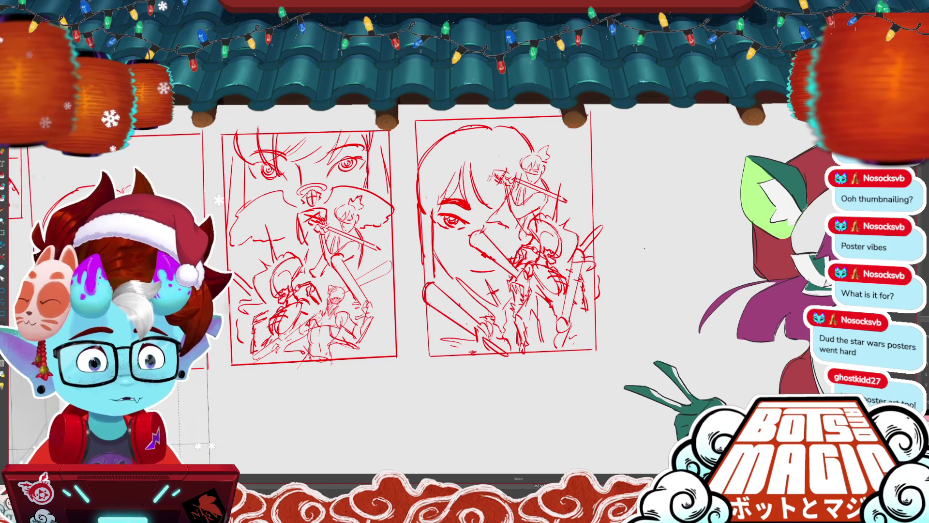
- Delete the stray dot right of the thumbnail and zoom in on the recentred thumbnails
left_click_drag(672, 250, 671, 250)
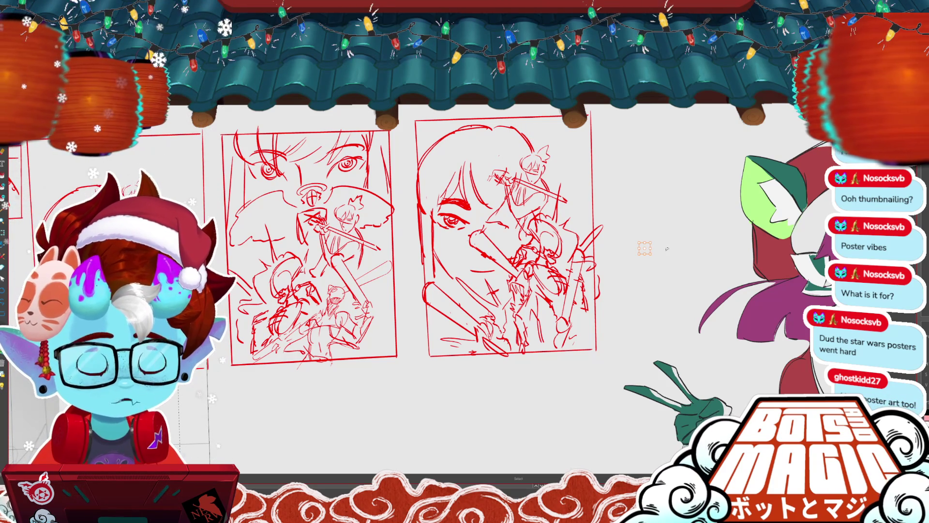
key("Delete")
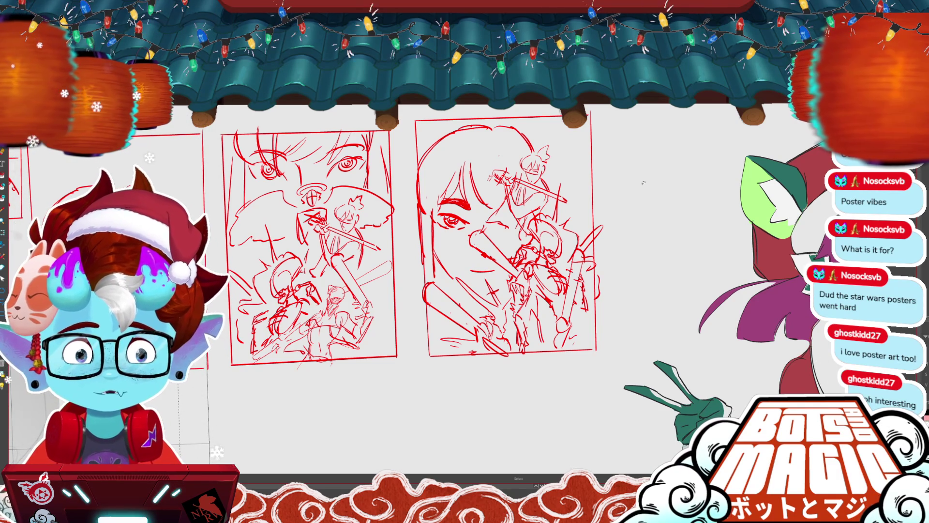
left_click_drag(614, 255, 599, 265)
key("ctrl+plus")
key("ctrl+plus")
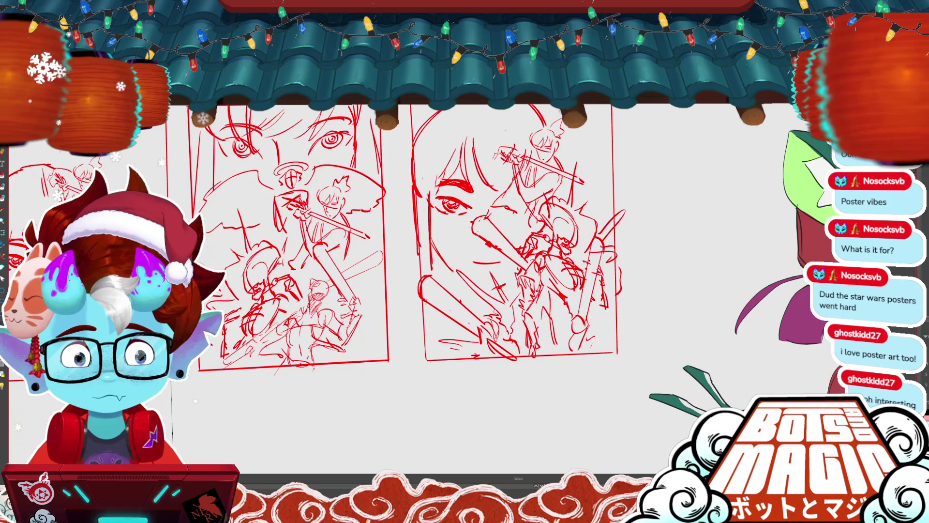
key("ctrl+plus")
key("ctrl+plus")
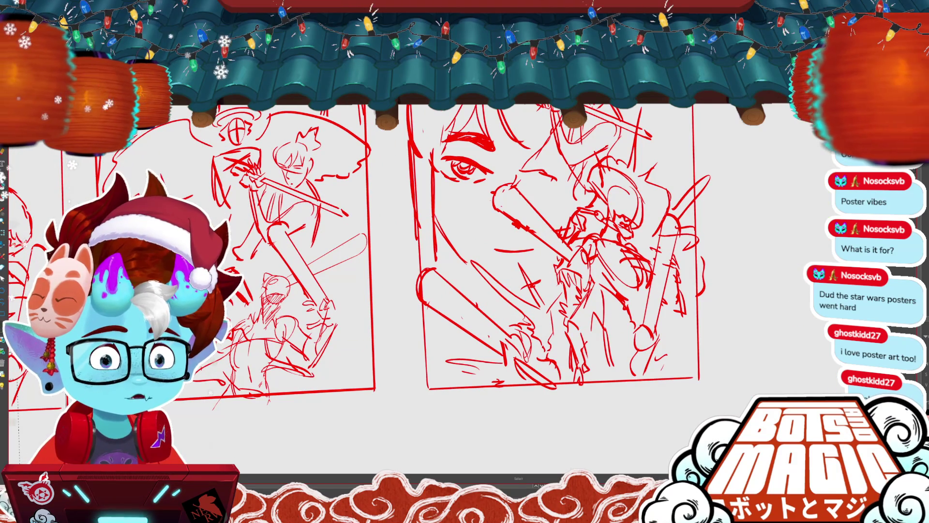
- Shift the face's left-edge line to the right and down
scroll(665, 203, "up", 3)
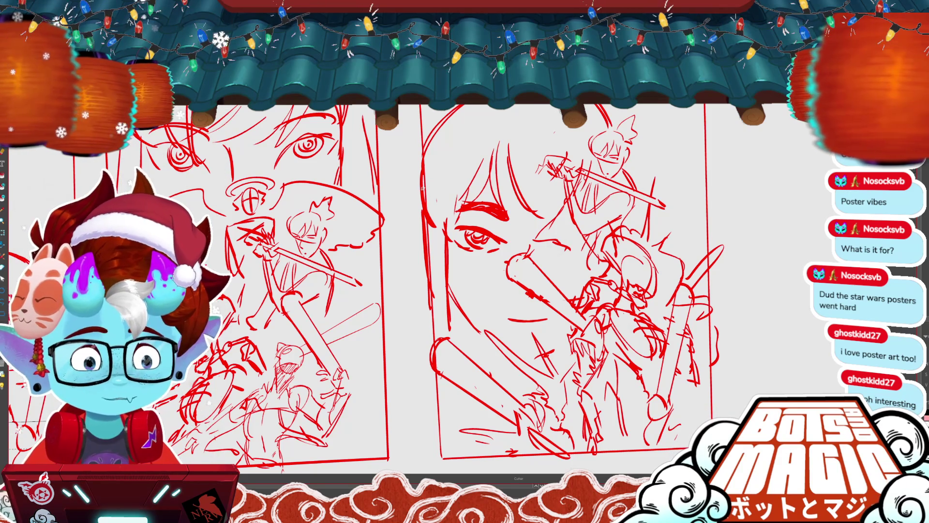
left_click_drag(442, 242, 464, 252)
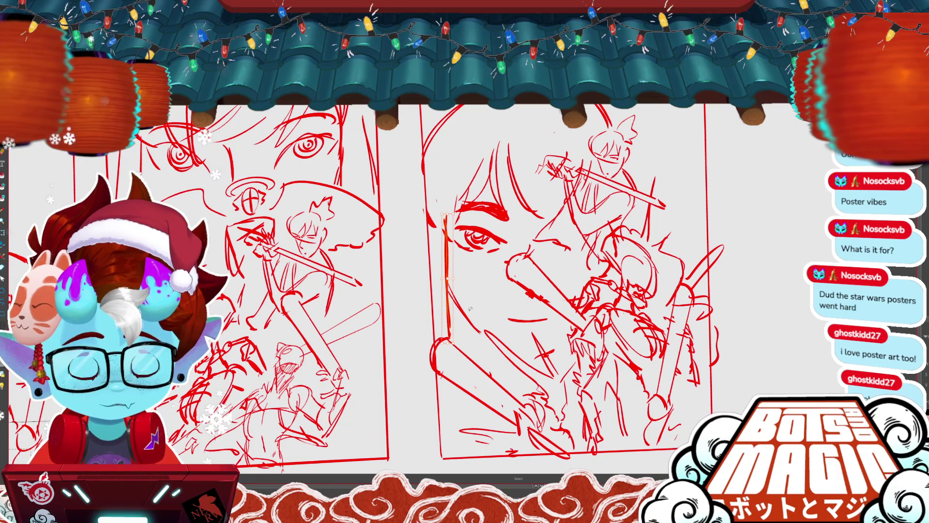
scroll(654, 227, "down", 3)
- Sketch rough hatching at the face panel's lower left, undoing the unwanted strokes
key("b")
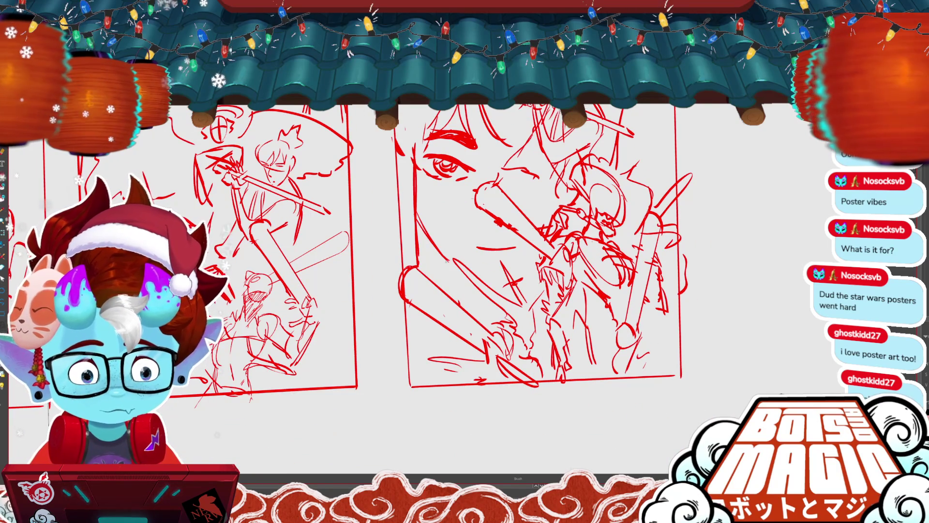
key("b")
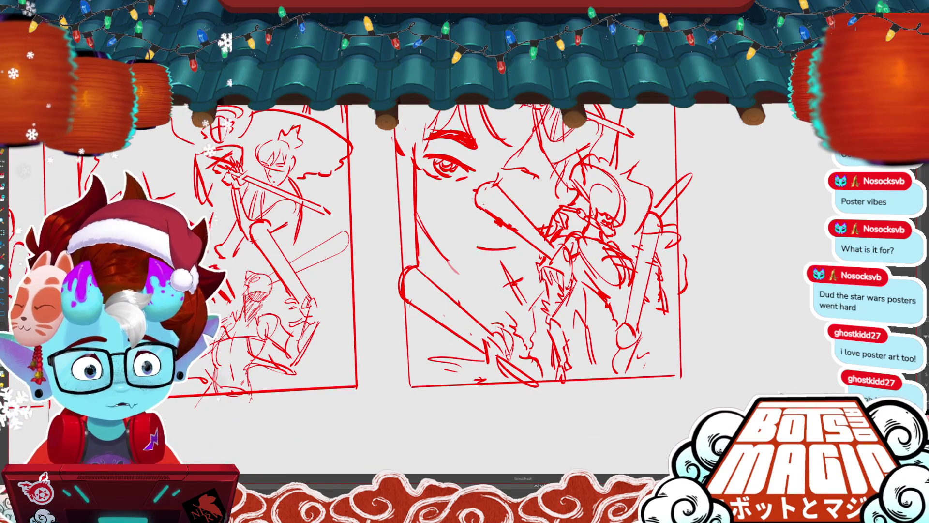
left_click_drag(475, 279, 517, 308)
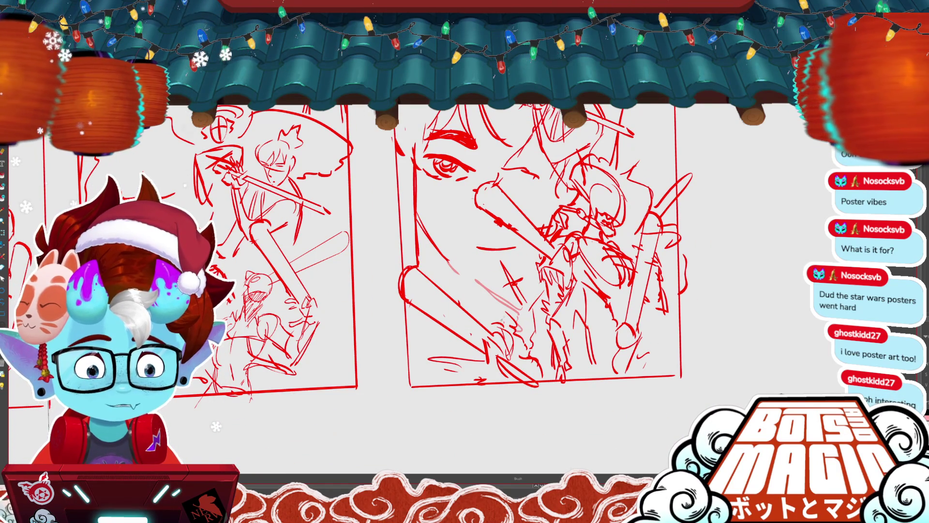
key("ctrl+z")
key("v")
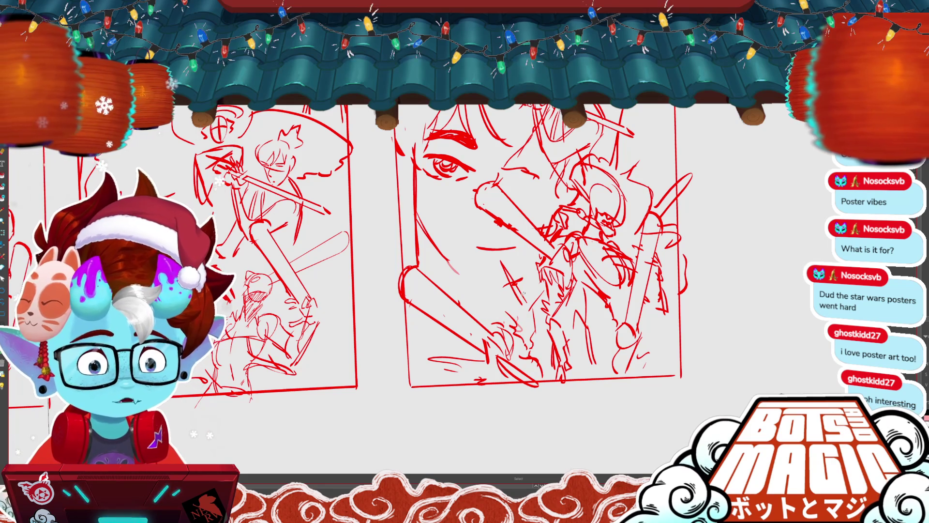
key("ctrl+y")
key("b")
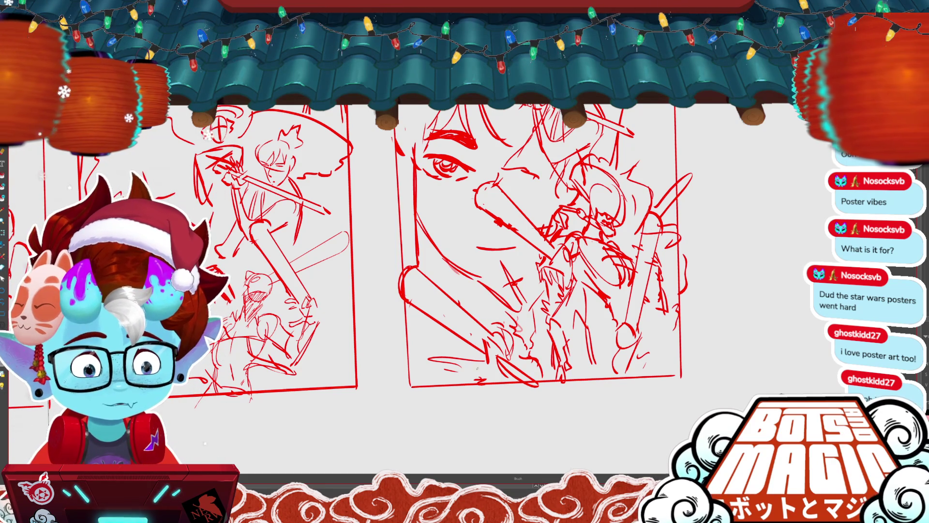
left_click_drag(445, 366, 473, 380)
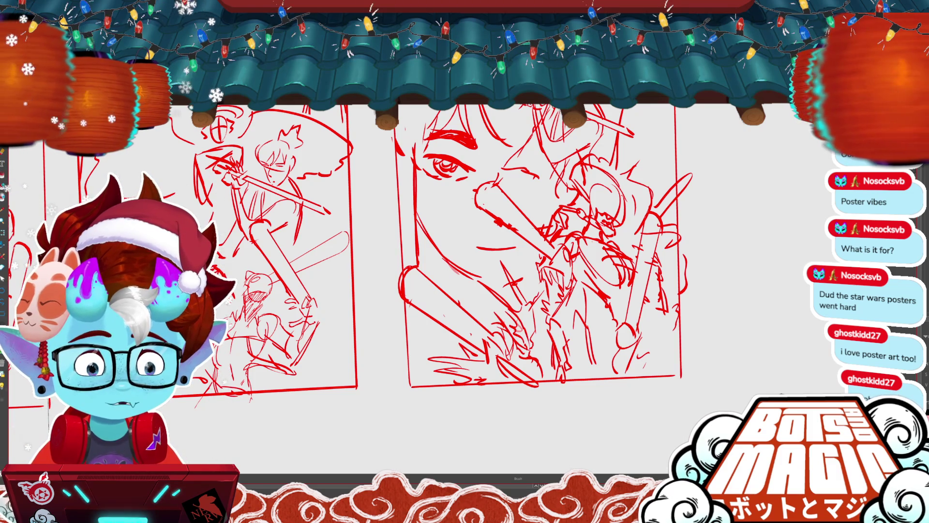
key("ctrl+z")
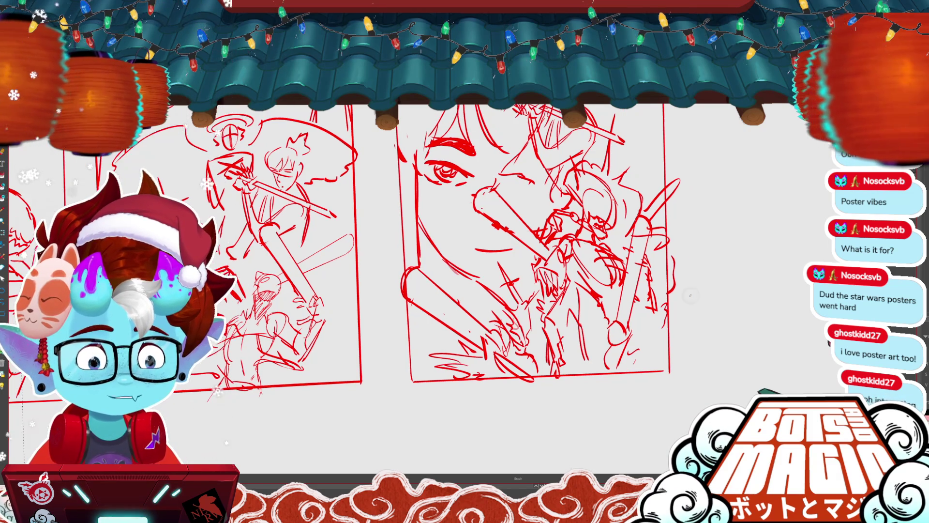
key("ctrl+z")
key("ctrl+z")
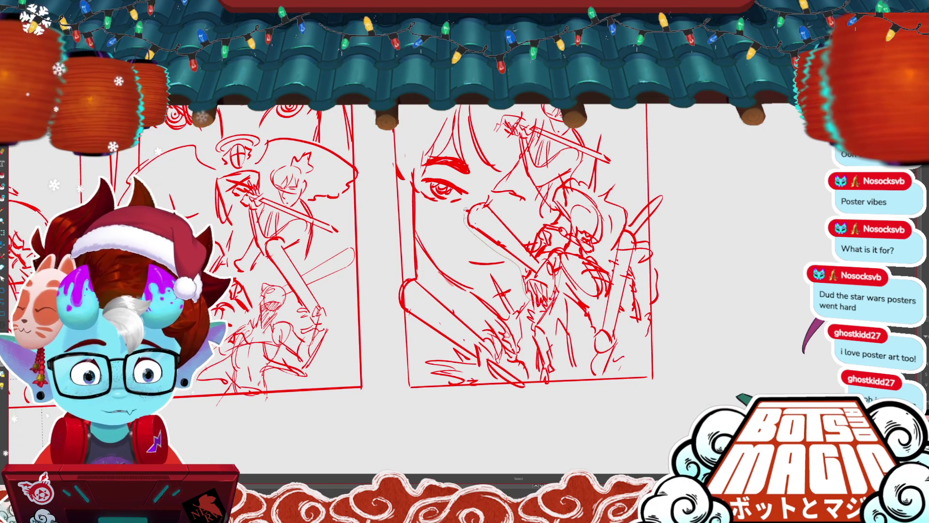
- Rotate the lassoed sword and arm to a steeper angle and commit the transform
key("ctrl+t")
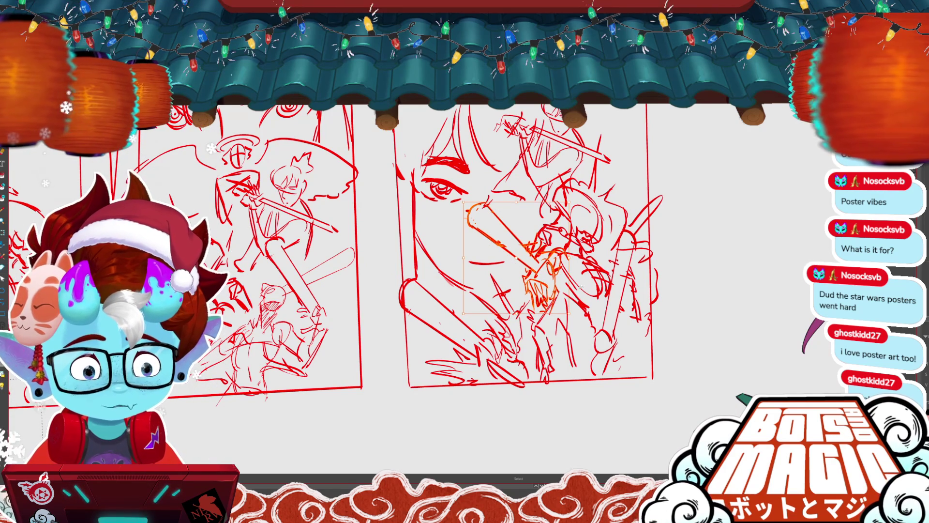
left_click_drag(571, 200, 560, 254)
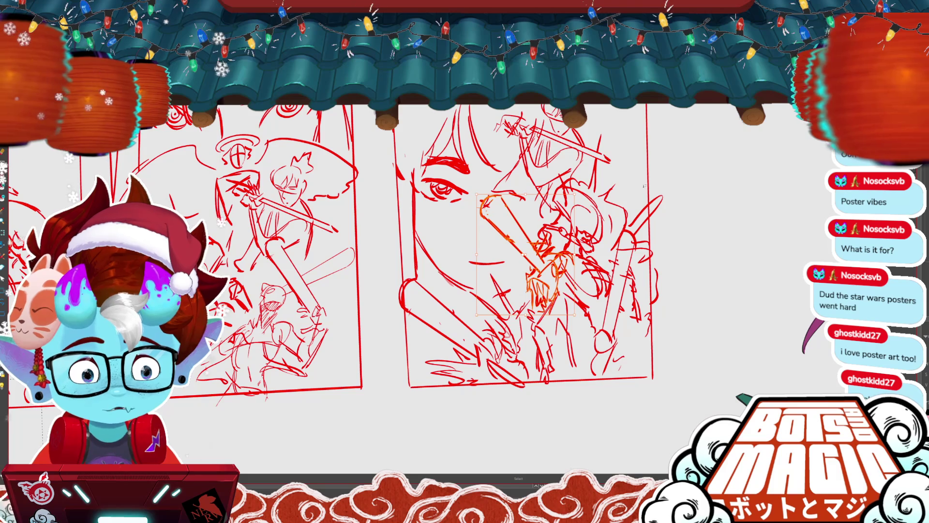
key("Return")
key("b")
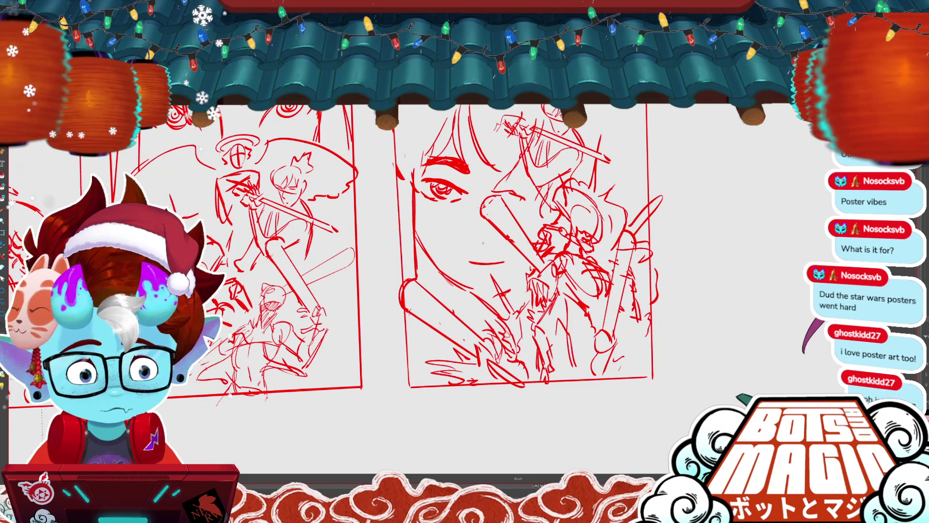
scroll(381, 276, "down", 2)
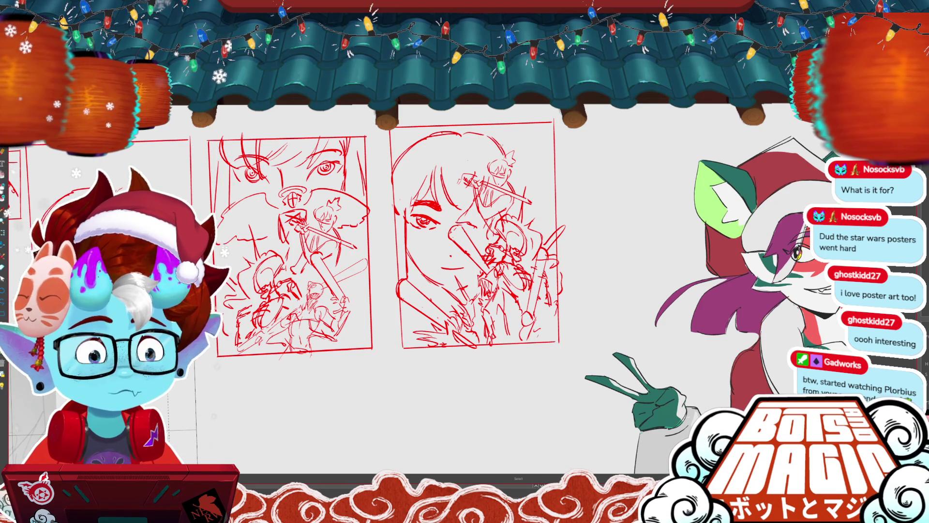
- Try a curved stroke at the second panel's top, remove it, and zoom in on the panels
left_click_drag(485, 137, 503, 156)
key("ctrl+z")
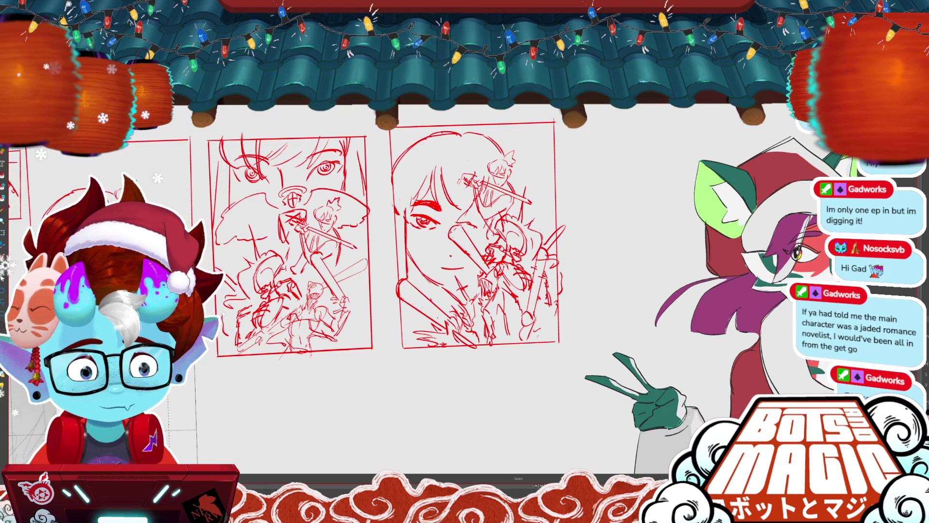
key("ctrl+plus")
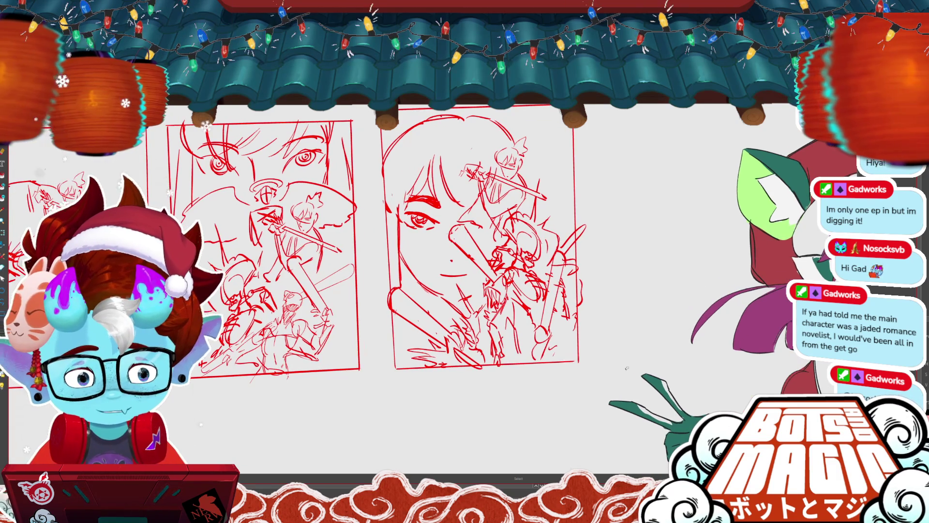
- Pan slightly to the right thumbnail and resume sketching with the brush
key("b")
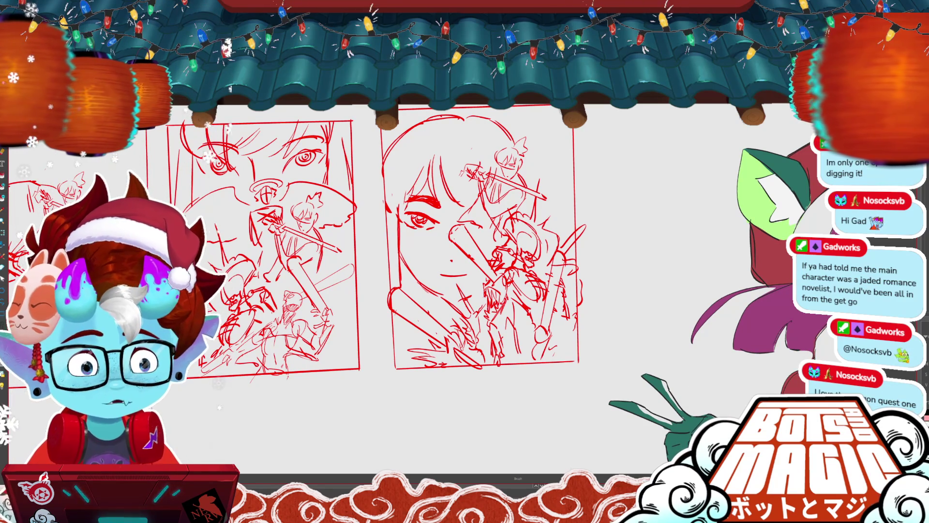
left_click_drag(339, 241, 347, 275)
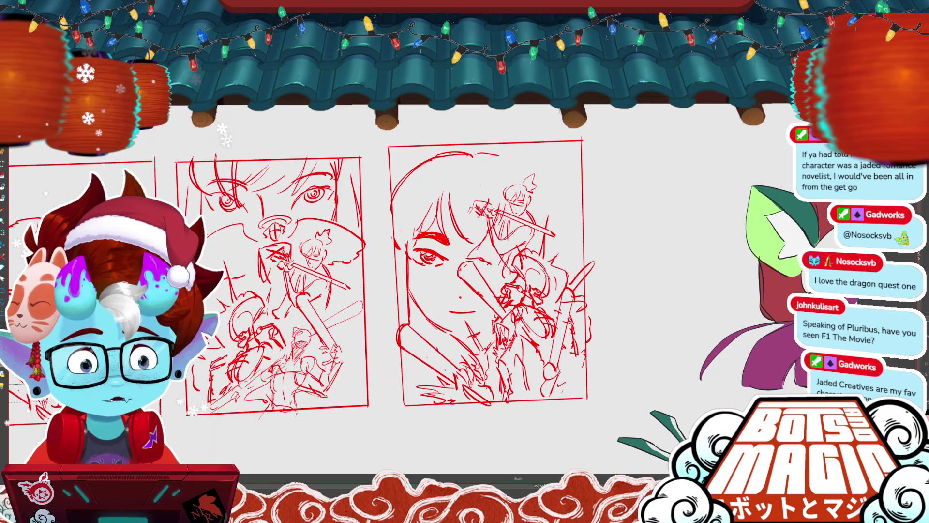
key("b")
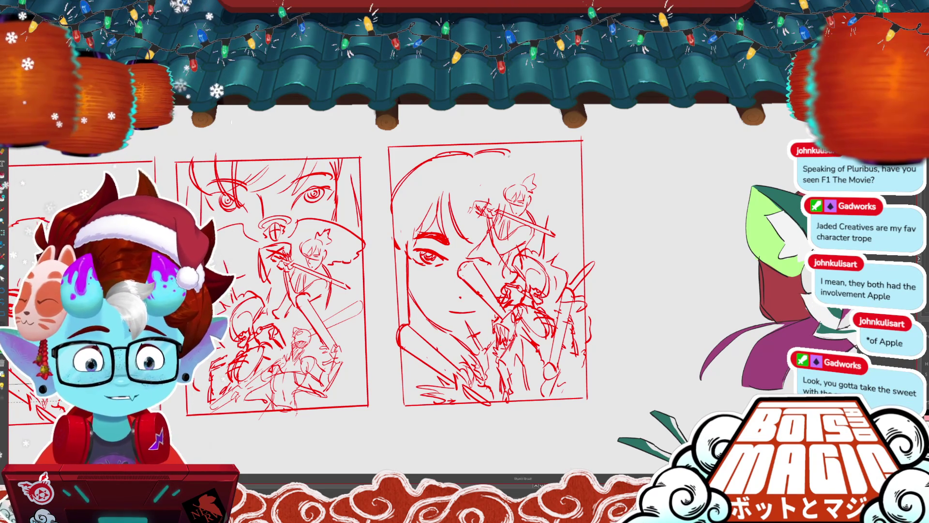
- Add hair strokes to the girl's head and stretch the stroke near the chin wider
left_click_drag(514, 148, 508, 167)
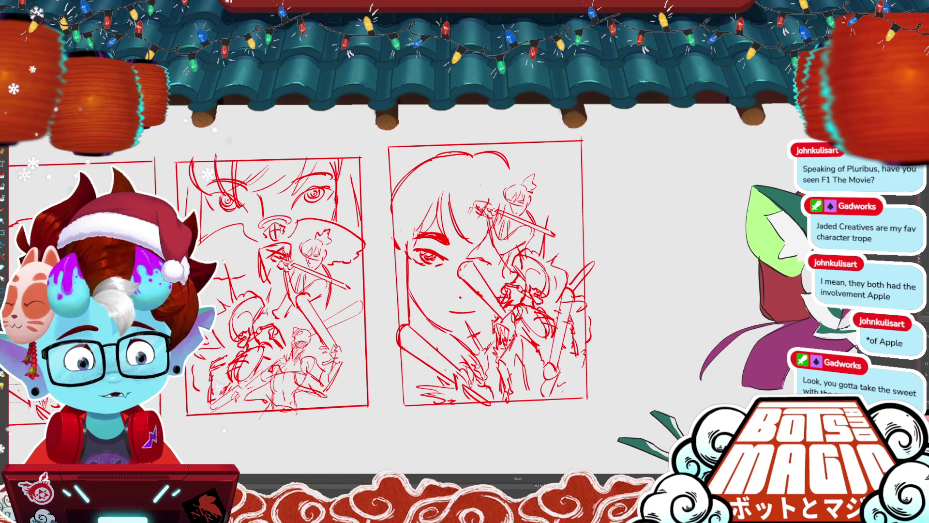
left_click(513, 156)
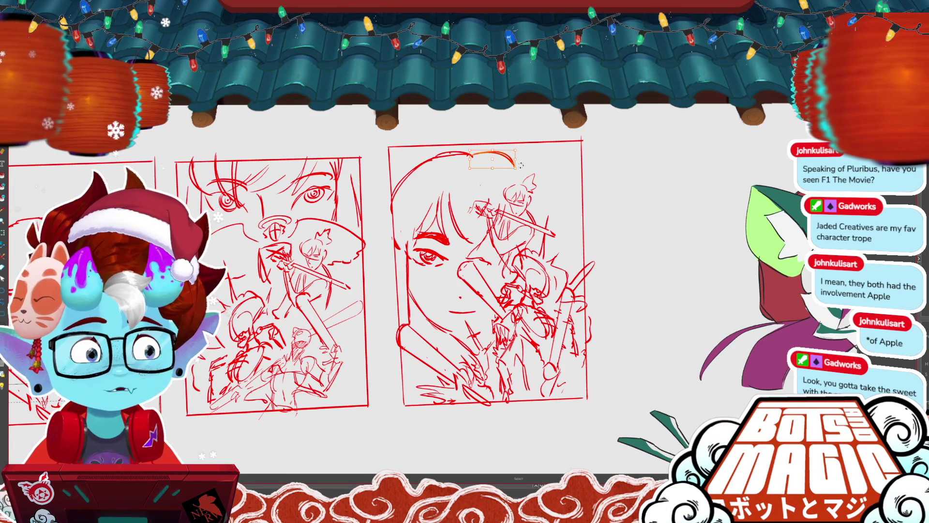
left_click(526, 170)
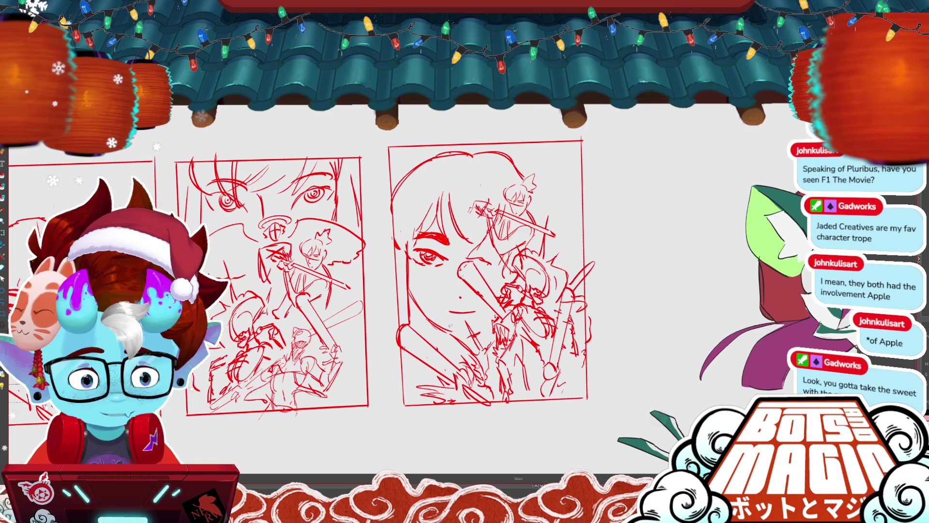
left_click_drag(454, 338, 457, 335)
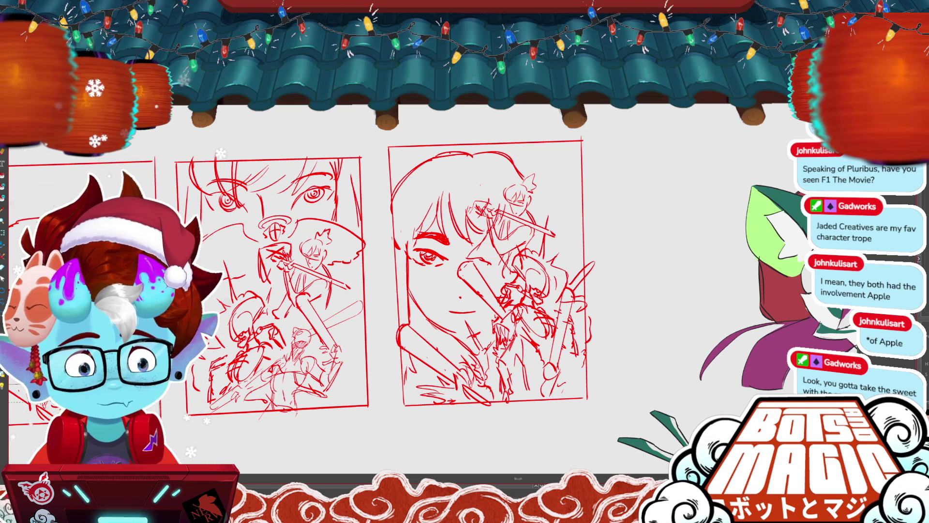
left_click_drag(467, 212, 485, 236)
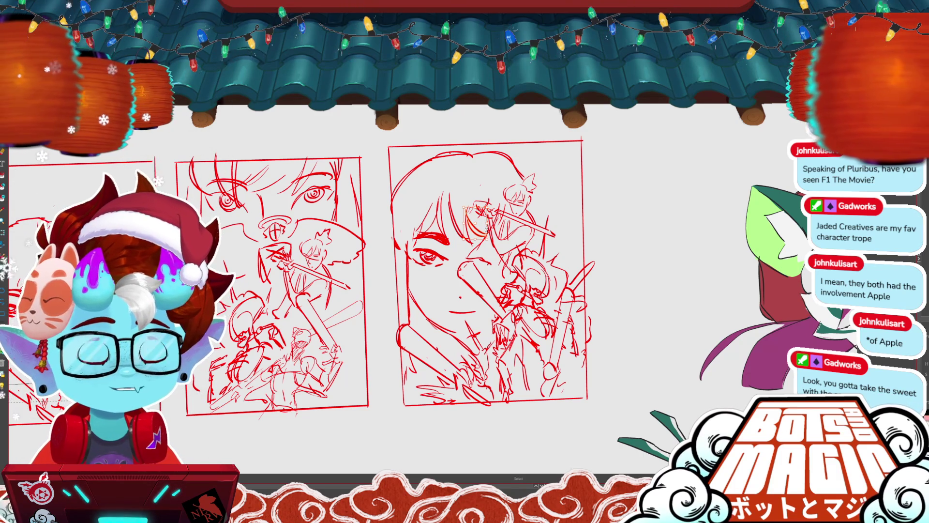
scroll(525, 247, "down", 1)
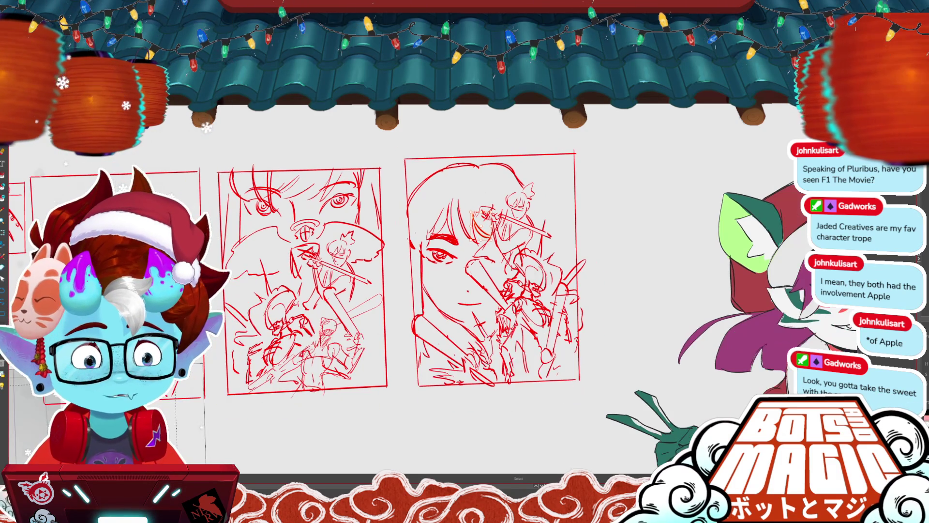
- Scale the whole right-hand sketch down to fit its frame, then zoom out to all three panels
left_click_drag(591, 237, 578, 154)
key("Return")
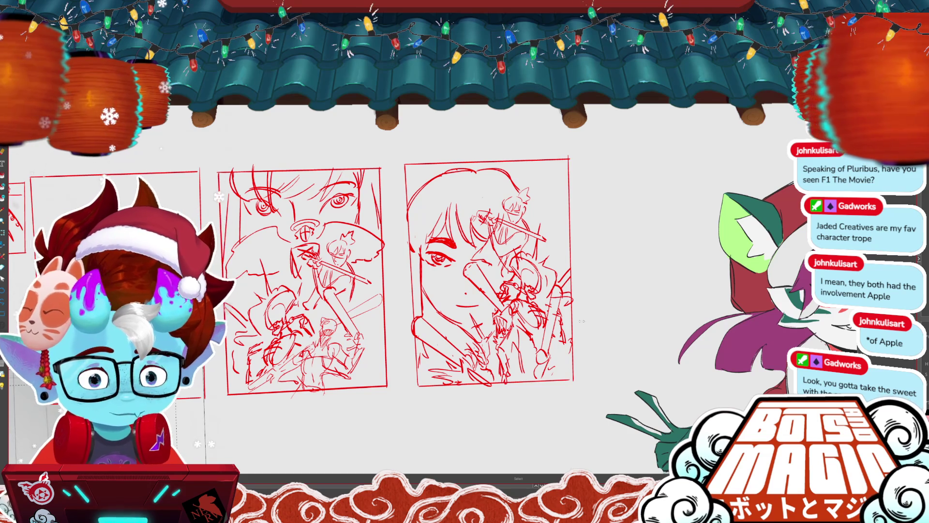
scroll(345, 247, "up", 2)
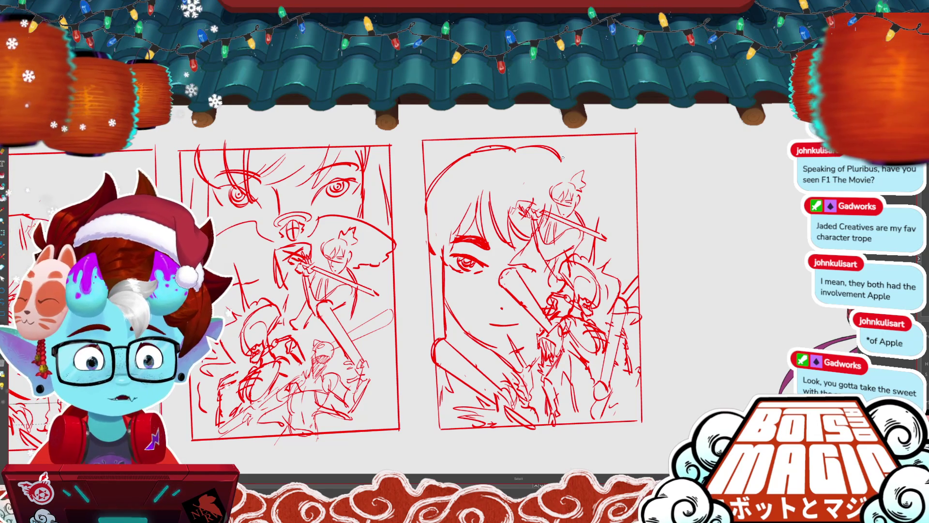
key("b")
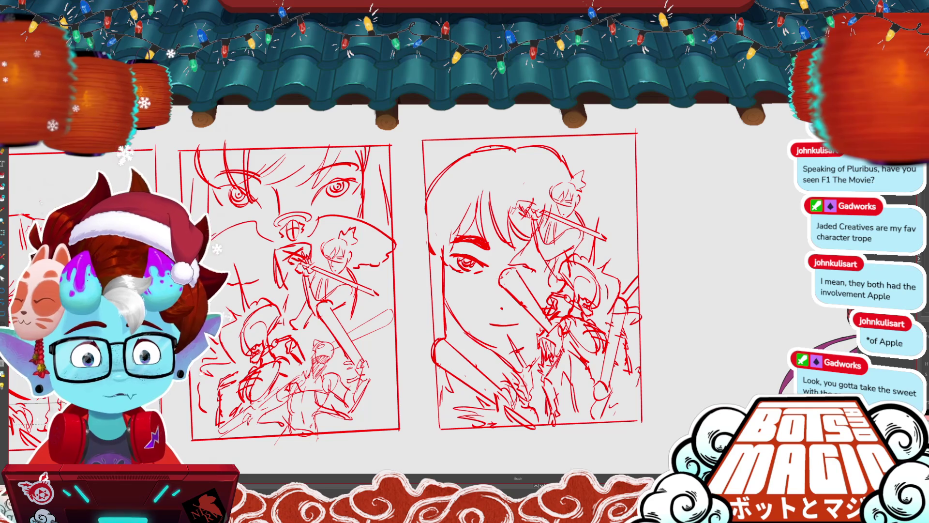
key("m")
key("b")
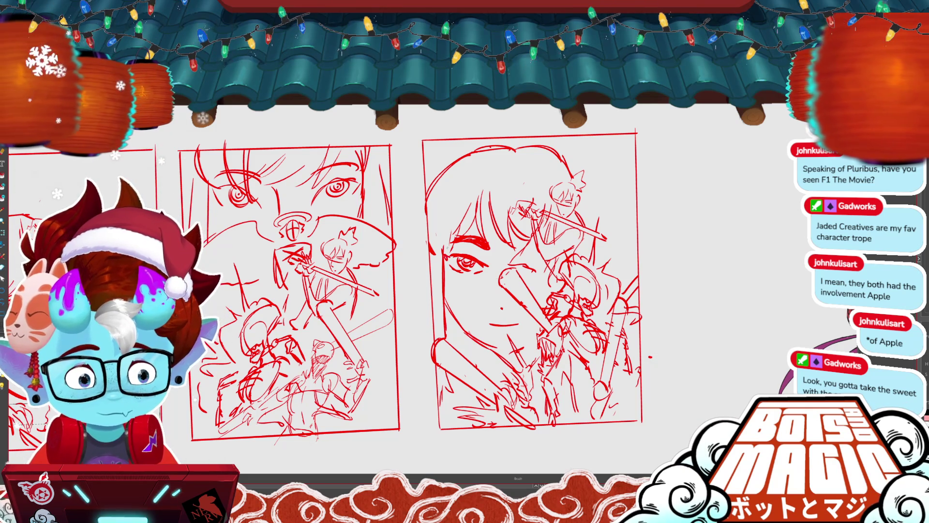
key("ctrl+minus")
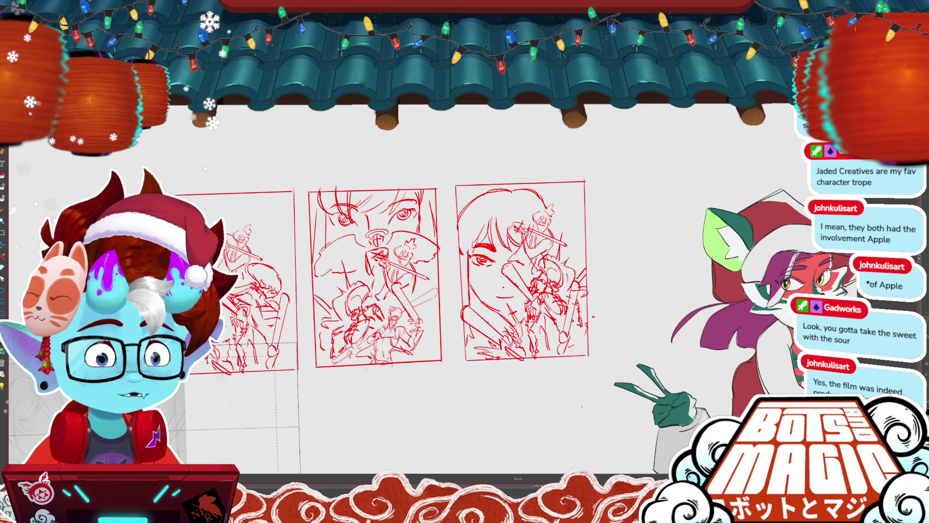
scroll(484, 281, "up", 1)
- Scroll and pan across the thumbnails toward the left area for the new composition
scroll(484, 281, "up", 2)
scroll(484, 280, "up", 2)
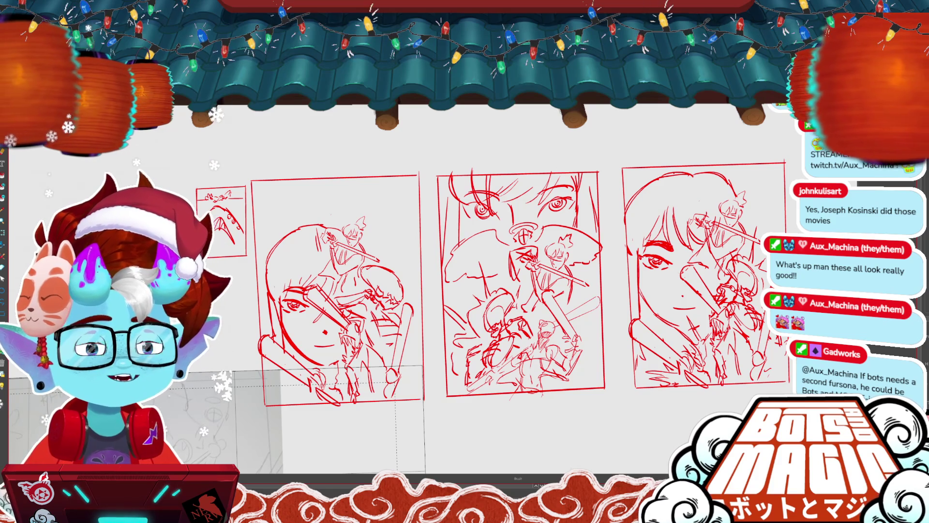
left_click_drag(794, 333, 677, 305)
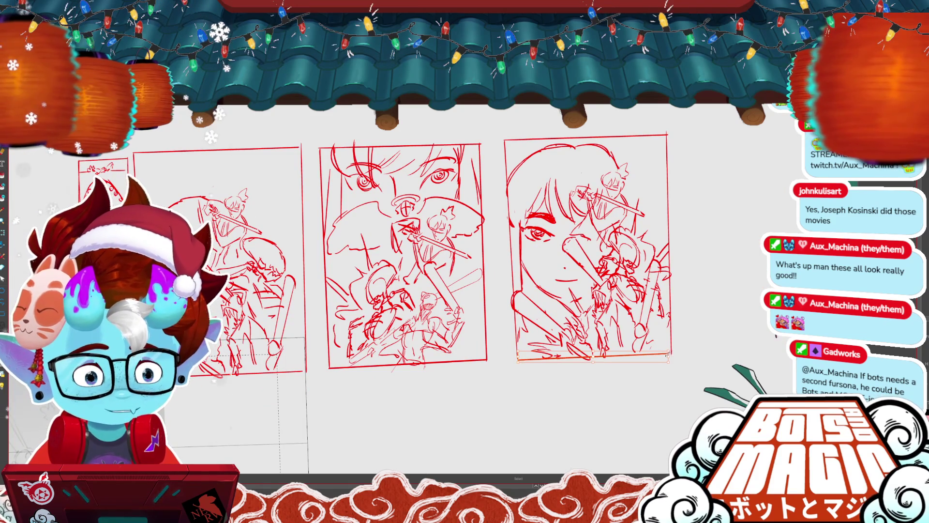
left_click_drag(677, 305, 720, 316)
scroll(264, 247, "up", 1)
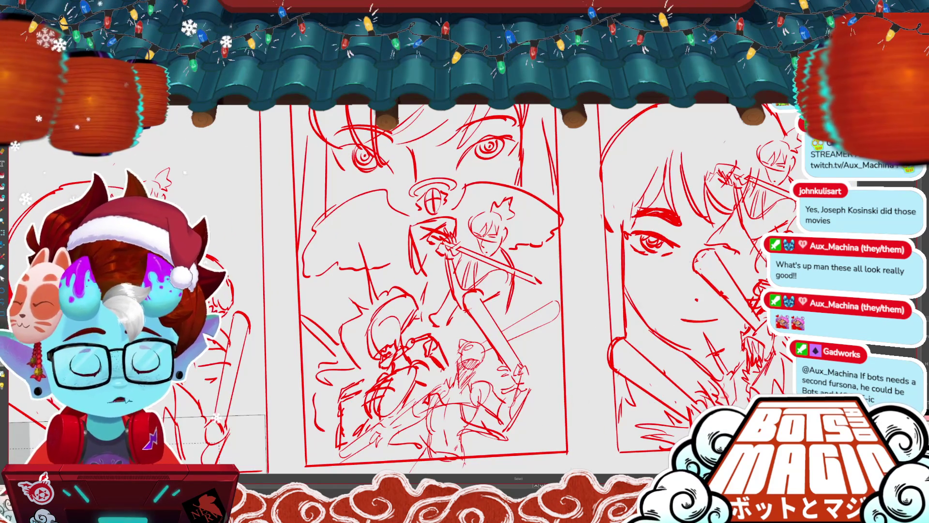
scroll(264, 247, "up", 1)
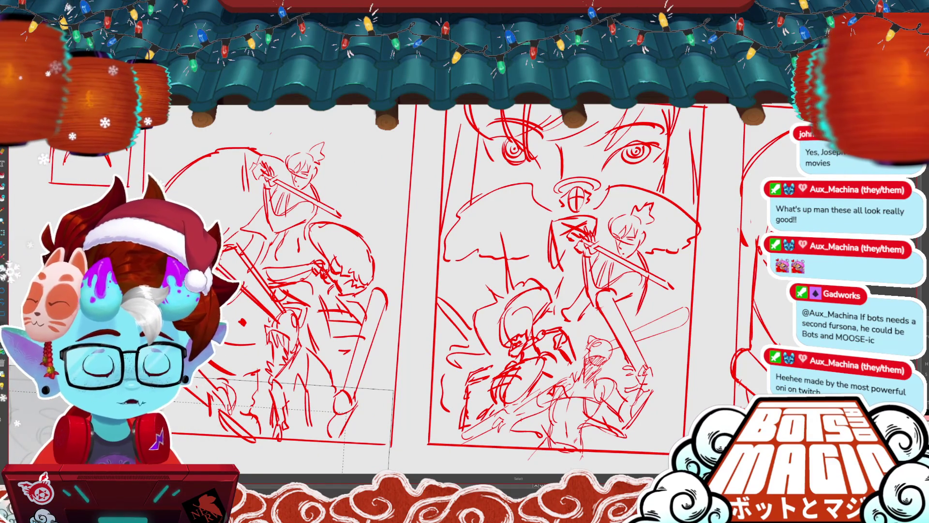
scroll(479, 290, "left", 5)
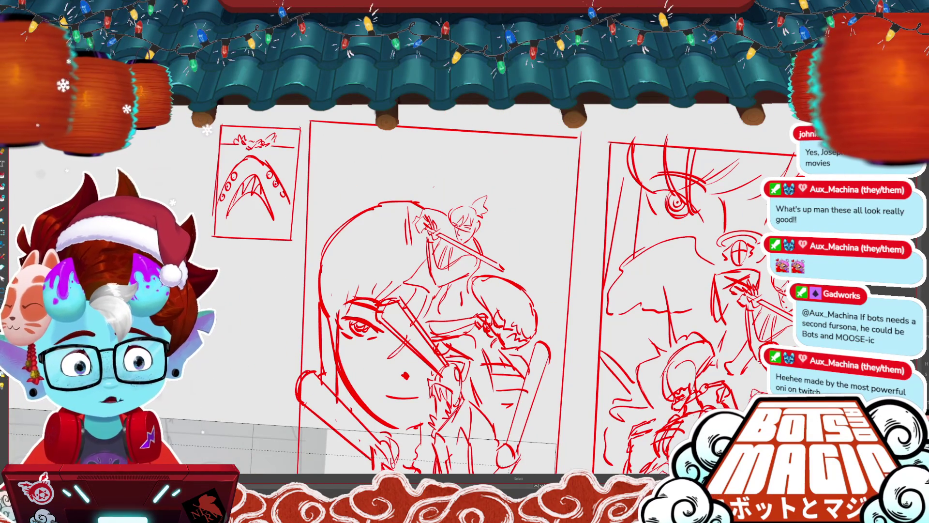
scroll(484, 291, "right", 5)
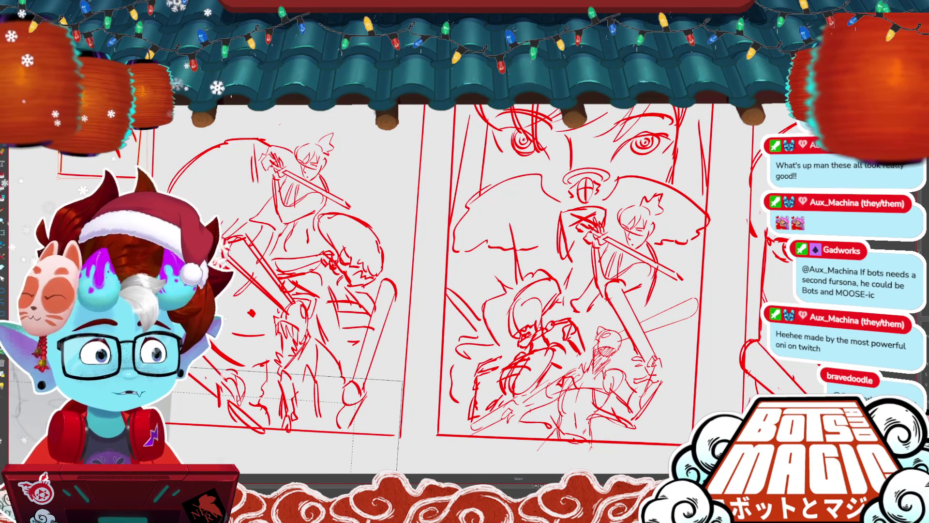
scroll(484, 290, "right", 3)
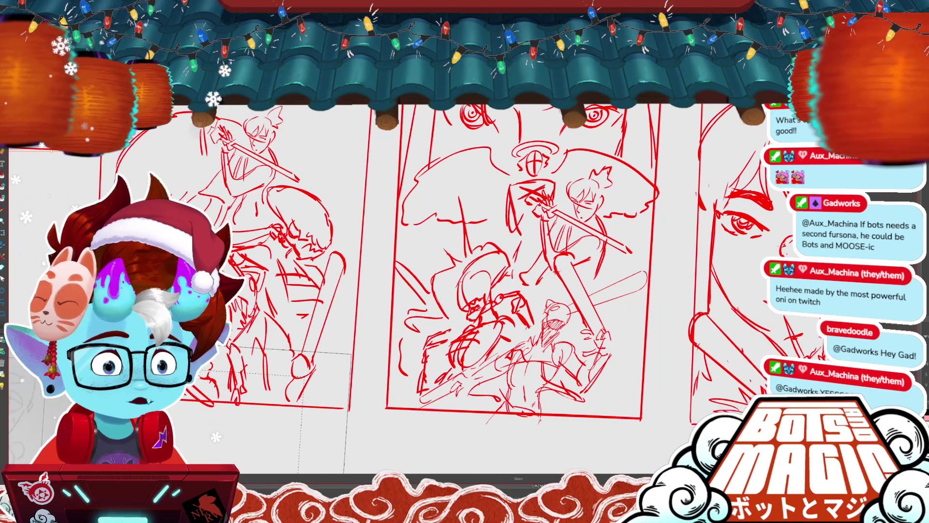
scroll(484, 291, "right", 5)
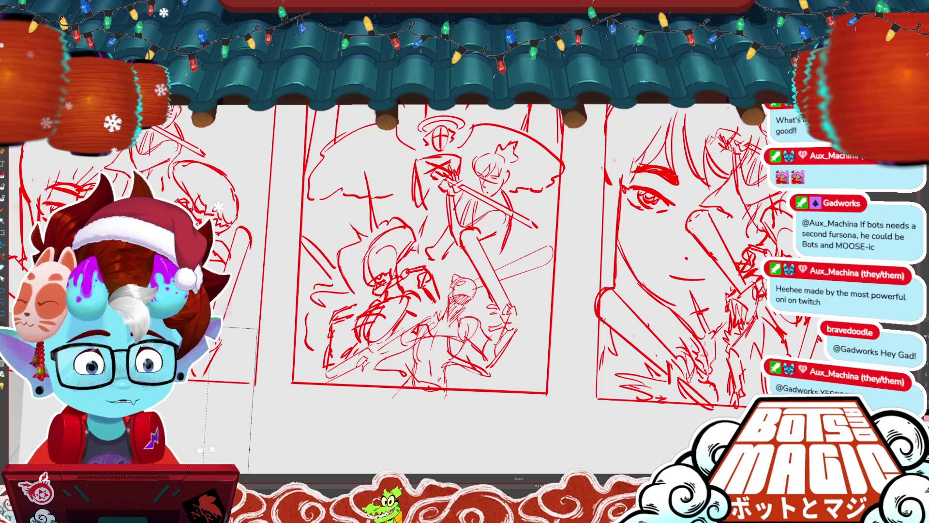
key("b")
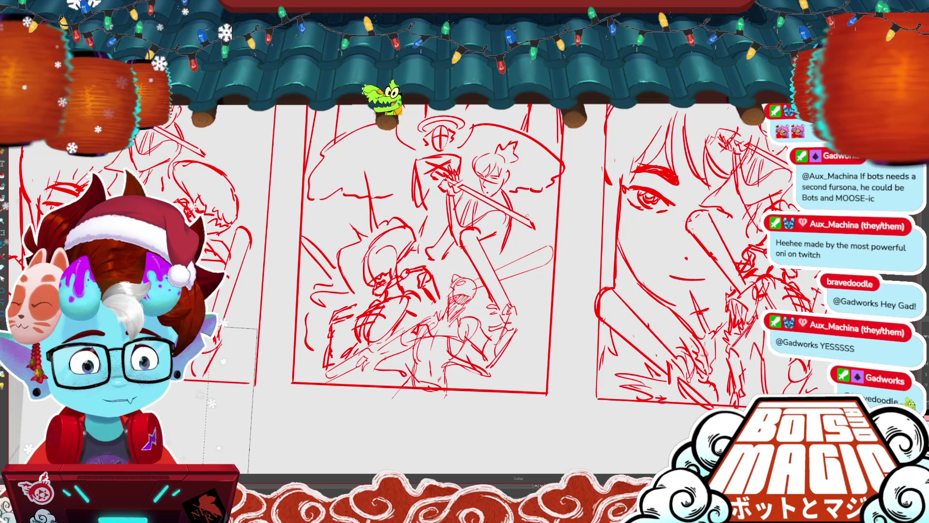
key("e")
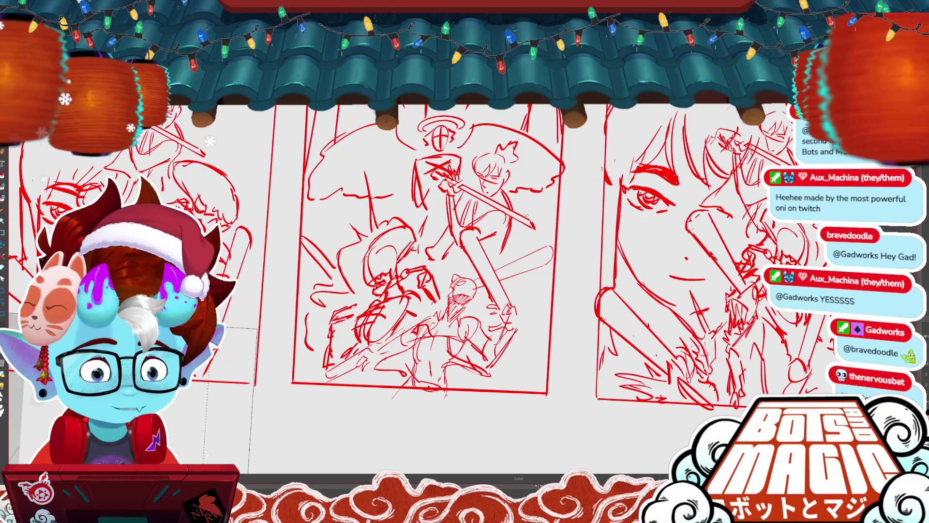
left_click_drag(421, 276, 427, 288)
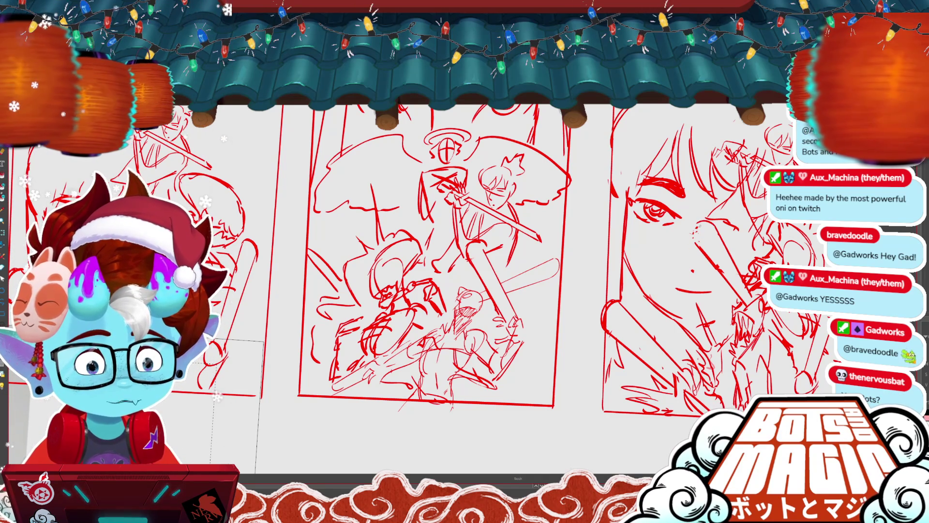
key("b")
key("m")
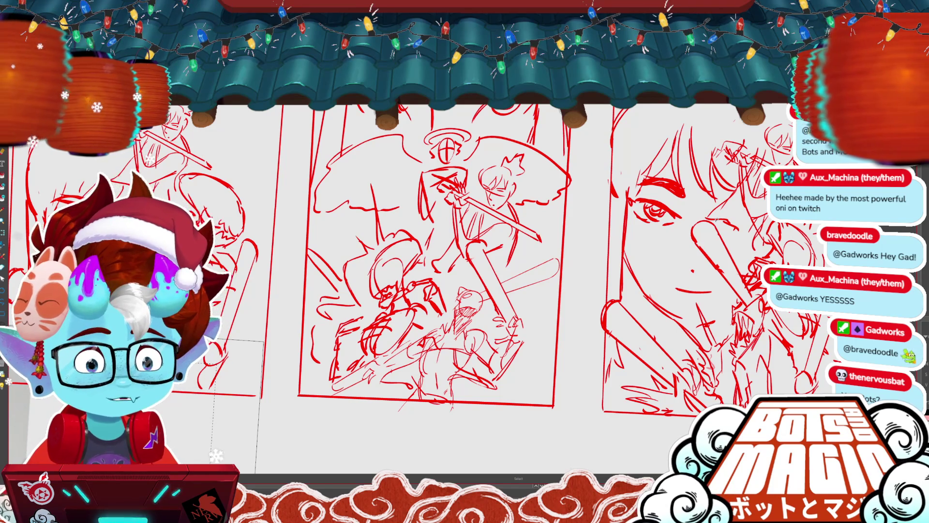
scroll(435, 290, "right", 3)
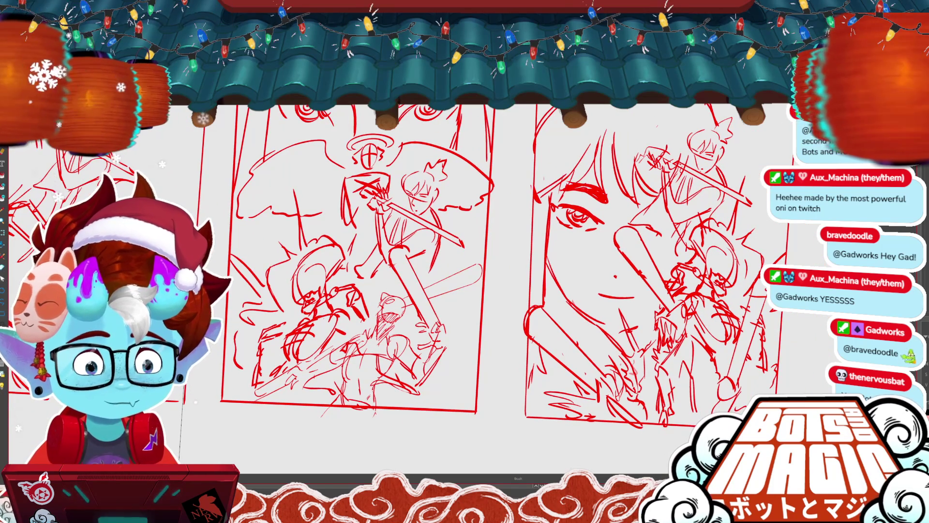
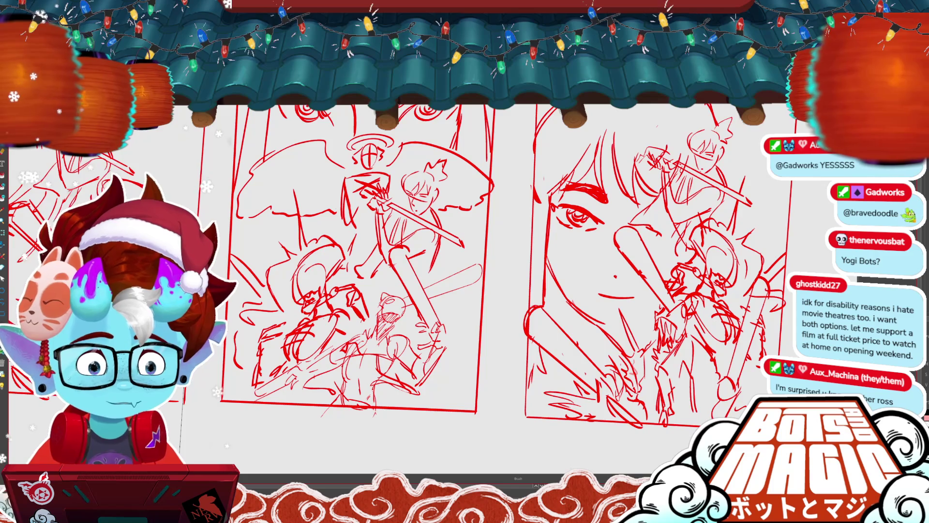
- Lasso the girl-face-with-sword-fighters thumbnail, shift it a few pixels left, and deselect
left_click_drag(368, 271, 384, 277)
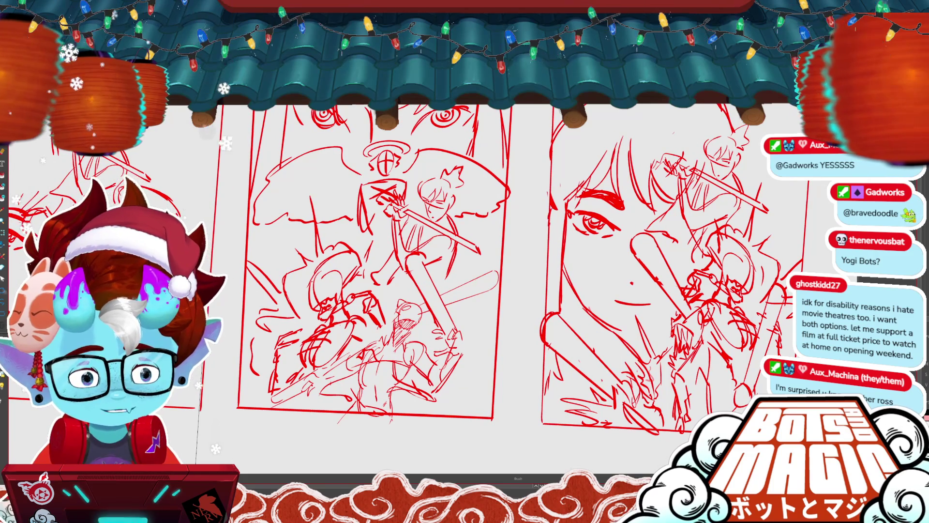
left_click_drag(367, 271, 411, 278)
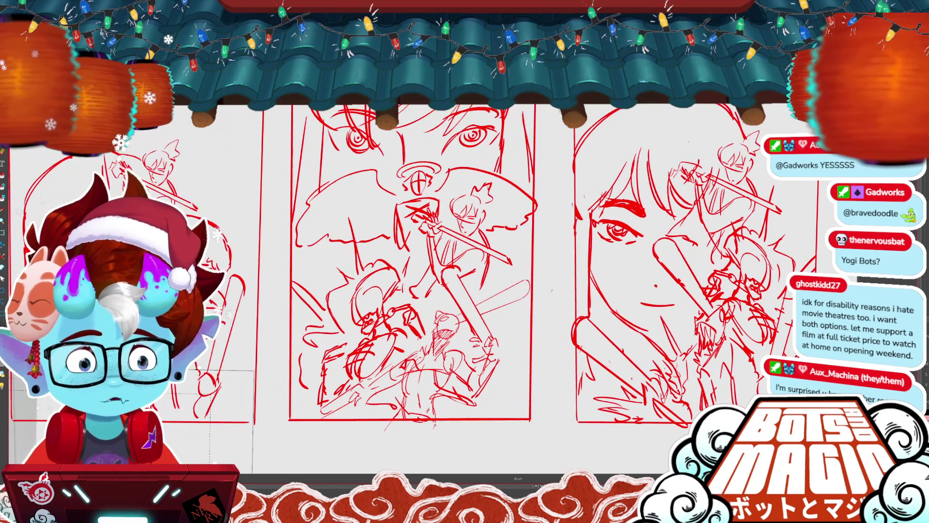
scroll(451, 248, "down", 3)
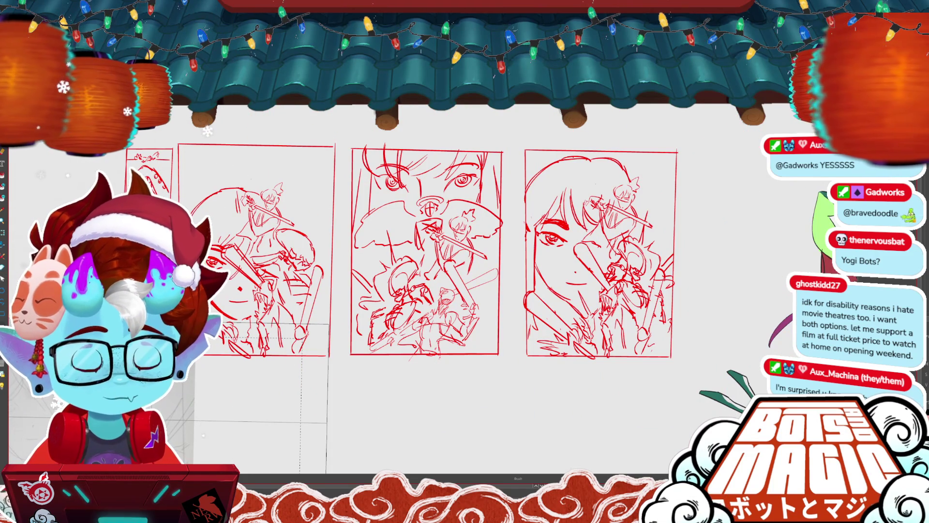
key("m")
mouse_move(511, 138)
left_mouse_down()
mouse_move(345, 299)
mouse_move(479, 134)
left_mouse_up()
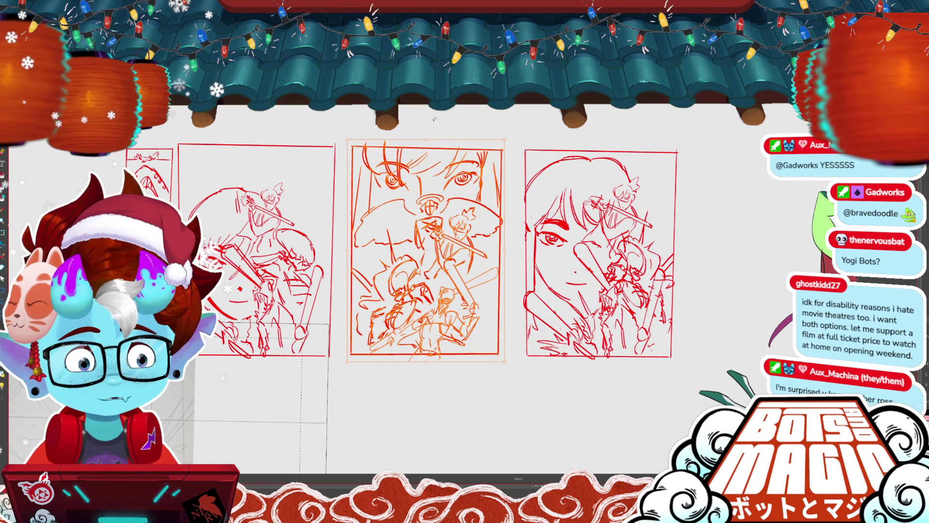
mouse_move(538, 136)
left_mouse_down()
mouse_move(522, 240)
mouse_move(537, 138)
left_mouse_up()
left_click_drag(654, 312, 650, 311)
key("ctrl+d")
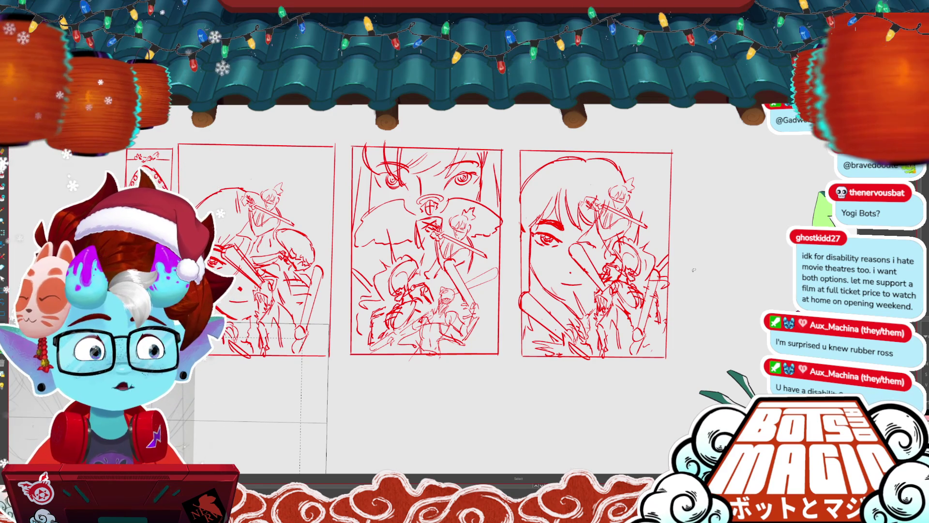
left_click_drag(693, 269, 650, 263)
mouse_move(645, 141)
left_mouse_down()
mouse_move(469, 251)
mouse_move(541, 142)
left_mouse_up()
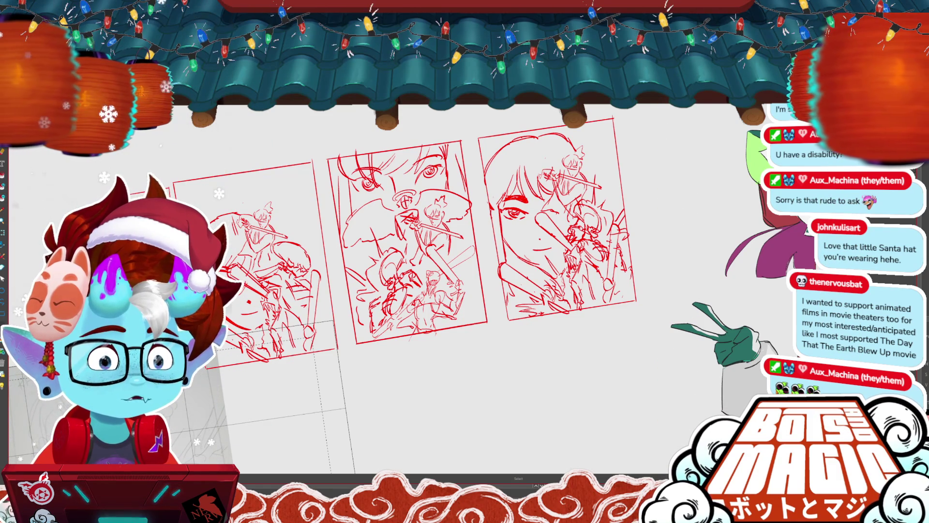
scroll(416, 261, "down", 2)
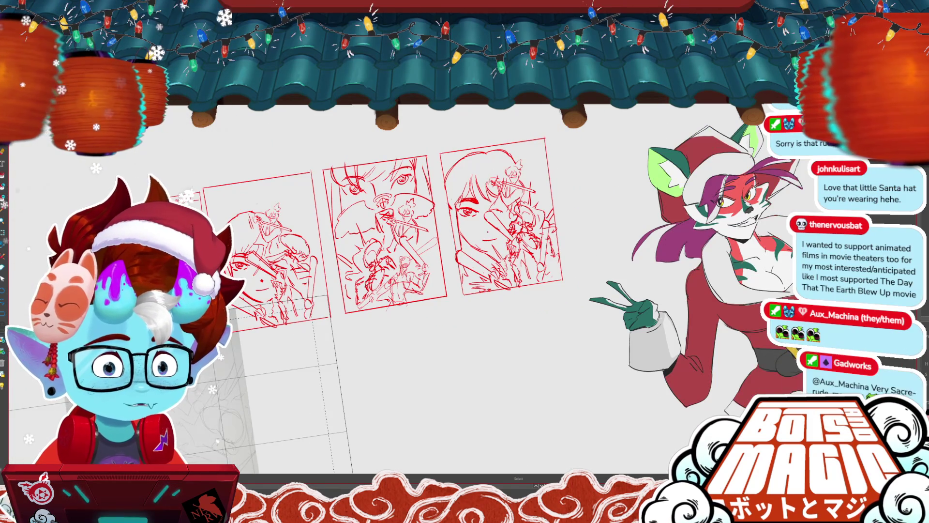
scroll(416, 262, "up", 3)
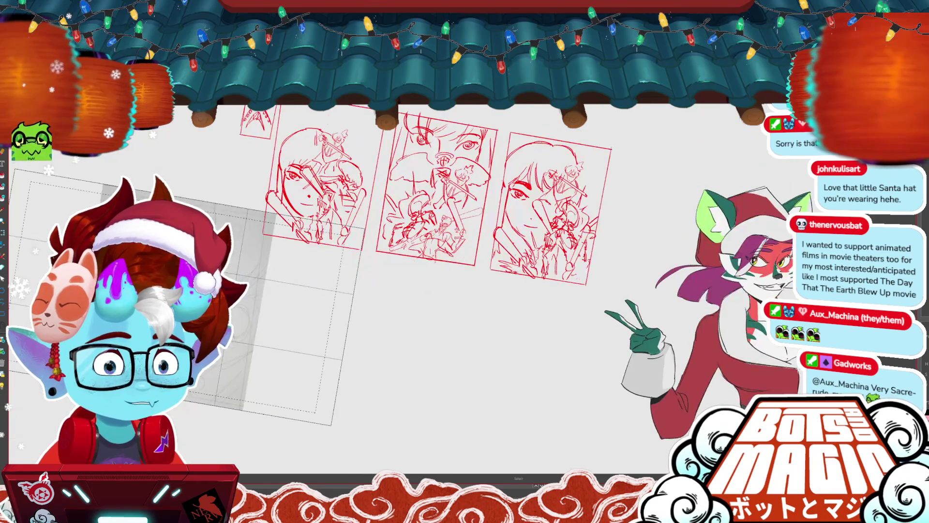
left_click_drag(416, 262, 435, 252)
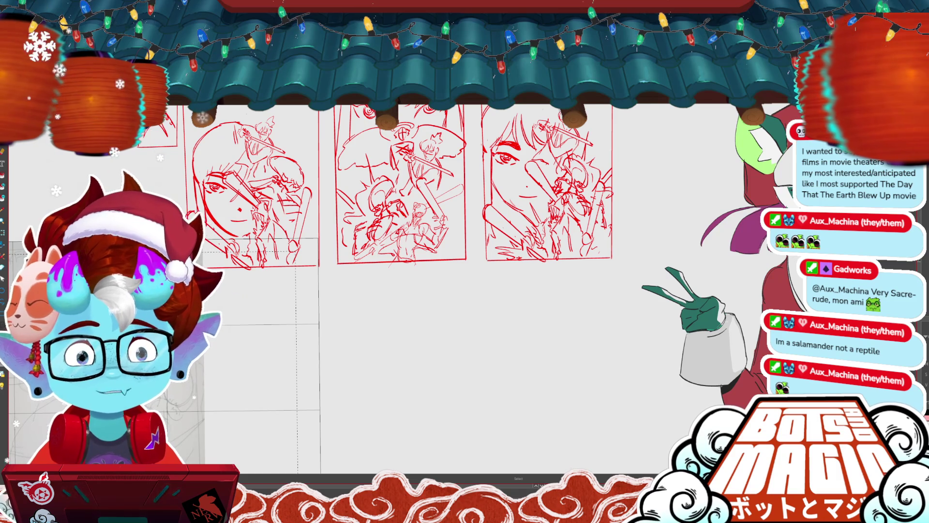
key("ctrl+minus")
key("ctrl+minus")
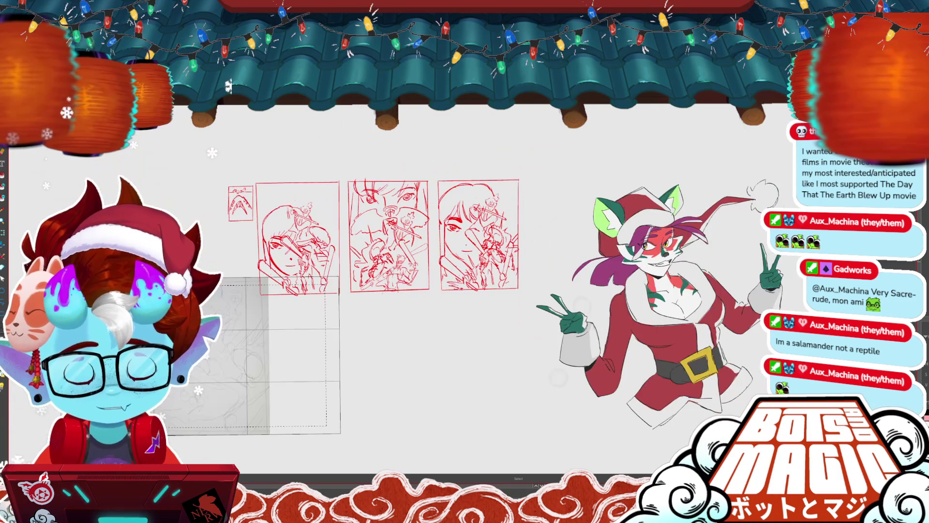
left_click_drag(529, 192, 493, 308)
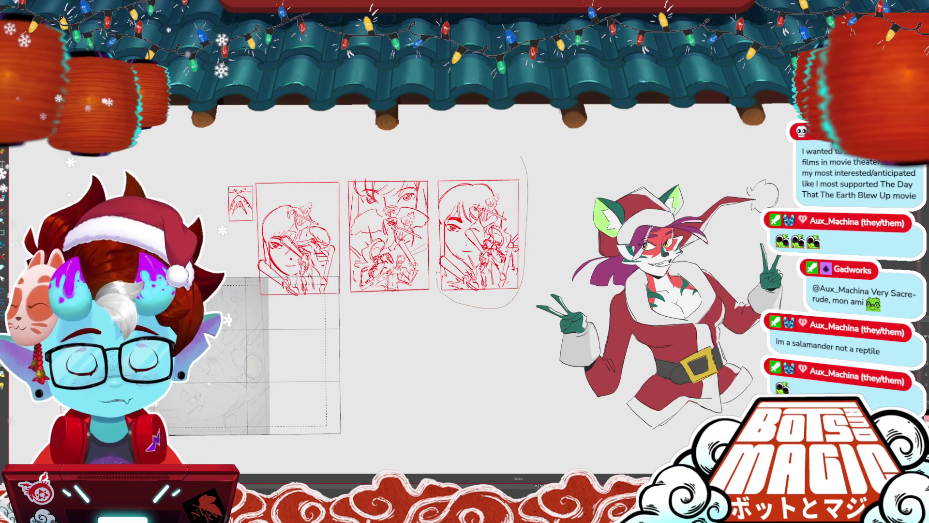
key("ctrl+z")
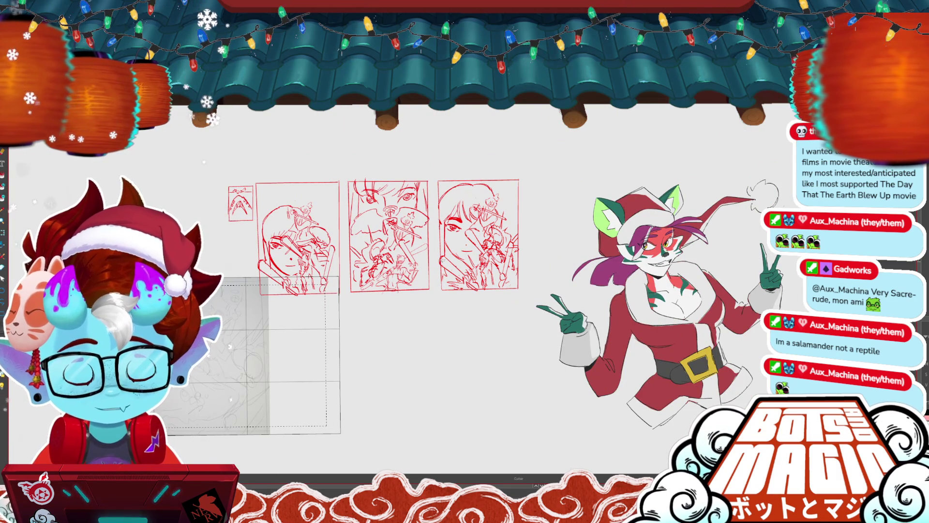
scroll(578, 310, "up", 3)
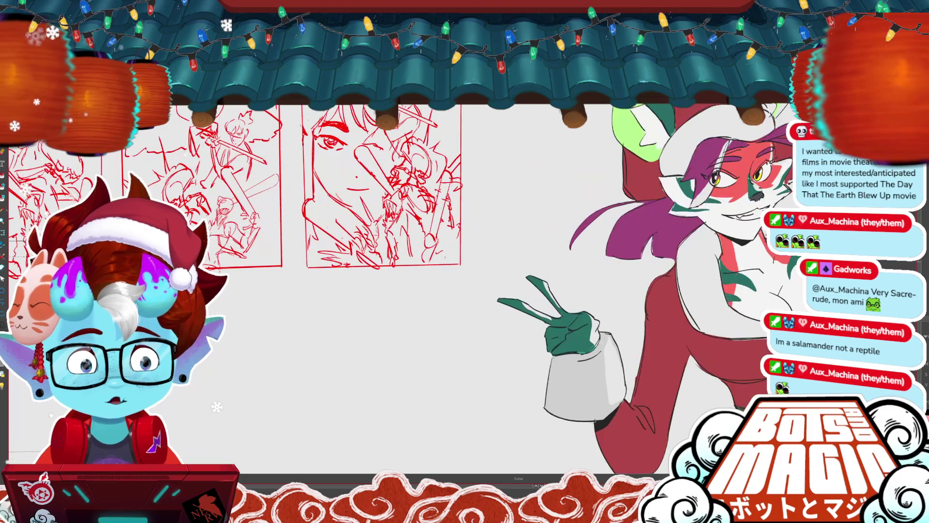
- Try moving a stroke beside the girl-face thumbnail to the left, then undo the move
scroll(333, 282, "up", 2)
left_click(344, 279)
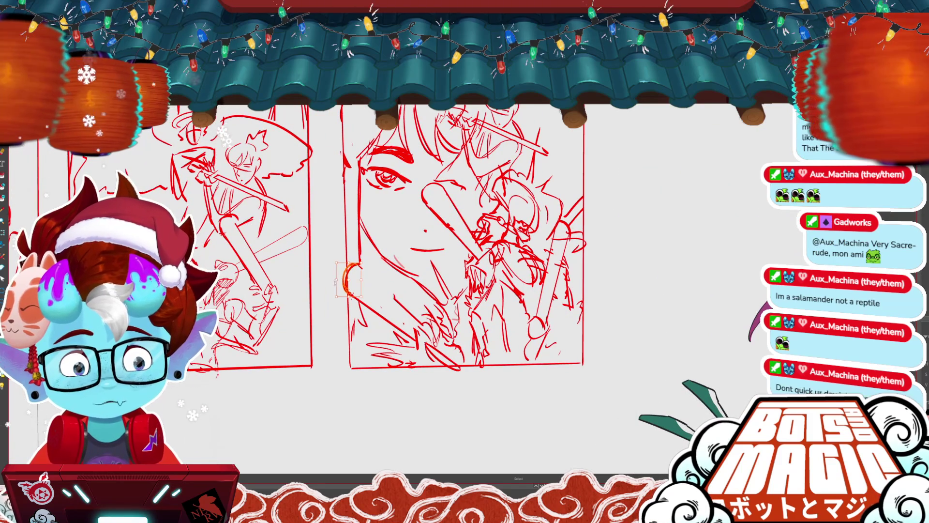
left_click_drag(358, 280, 348, 264)
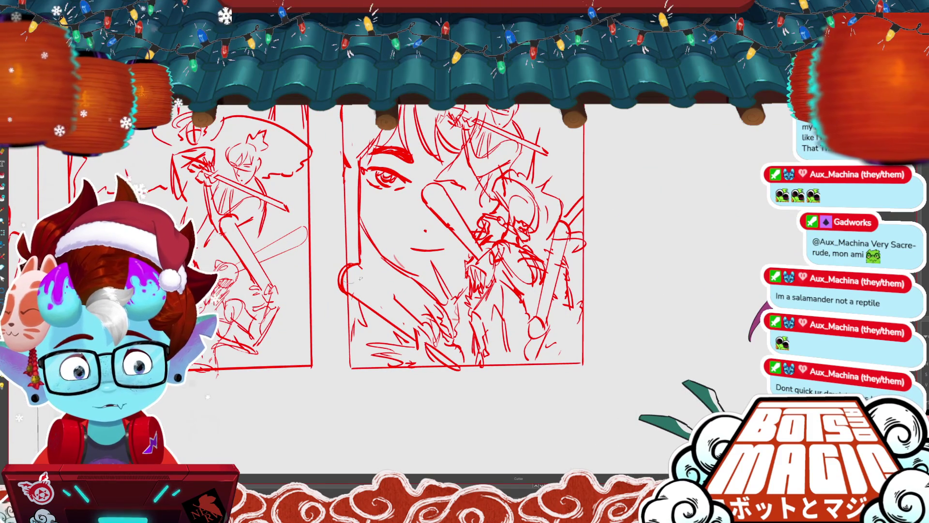
key("ctrl+z")
- Draw a spiky burst stroke along the right edge of the girl-face thumbnail
key("b")
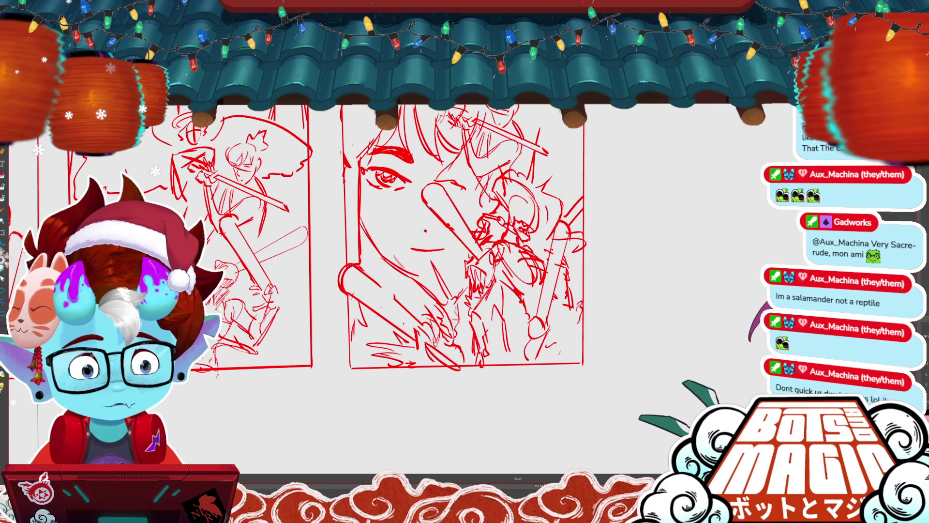
key("c")
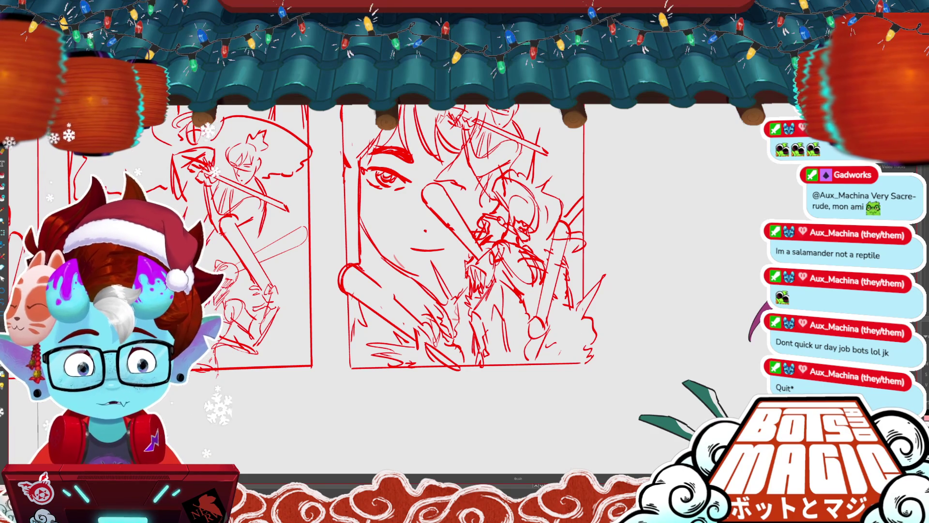
key("ctrl+z")
scroll(606, 292, "down", 1)
left_click_drag(523, 302, 553, 278)
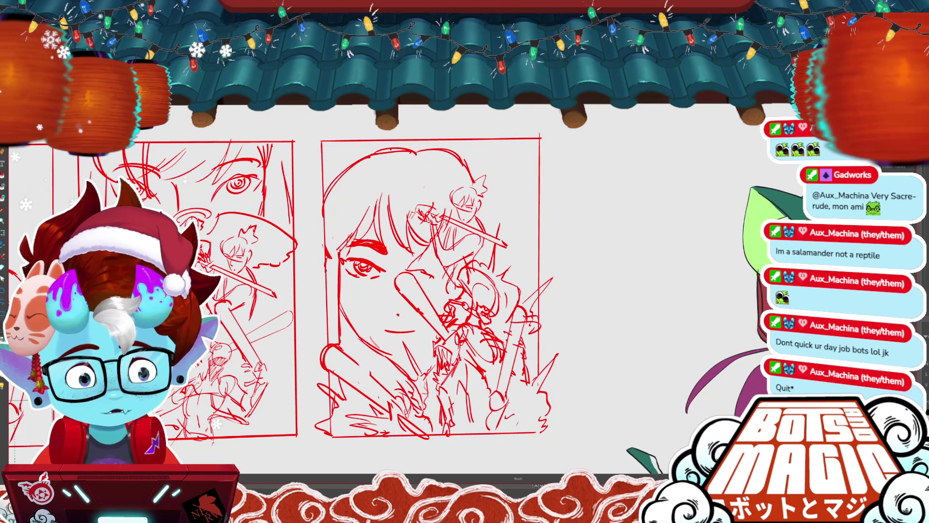
key("m")
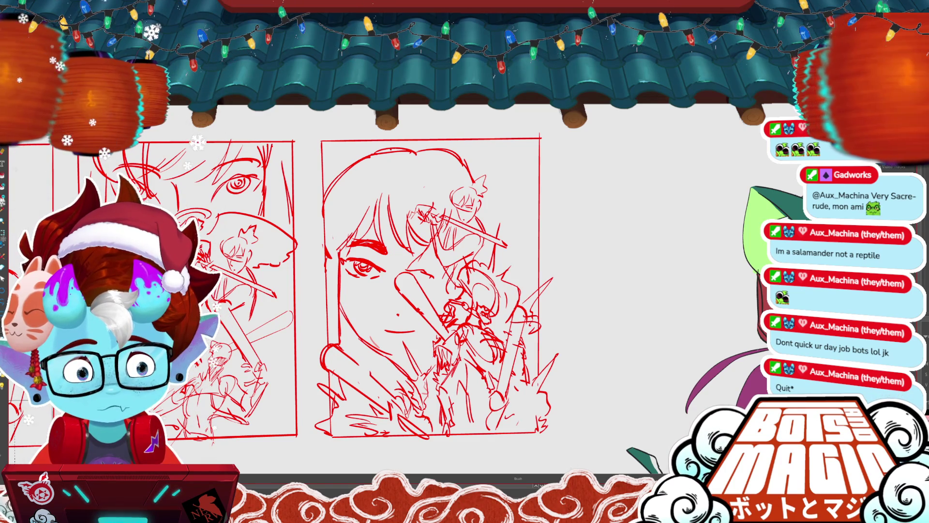
left_click_drag(603, 305, 627, 310)
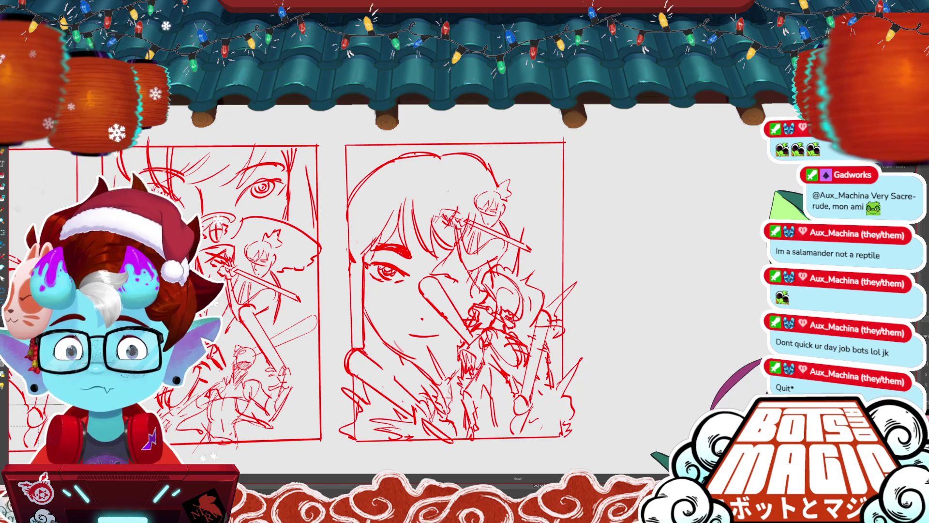
- Try a large circle above the sword fighters, then undo it
scroll(319, 290, "left", 3)
scroll(367, 271, "left", 3)
scroll(368, 270, "left", 2)
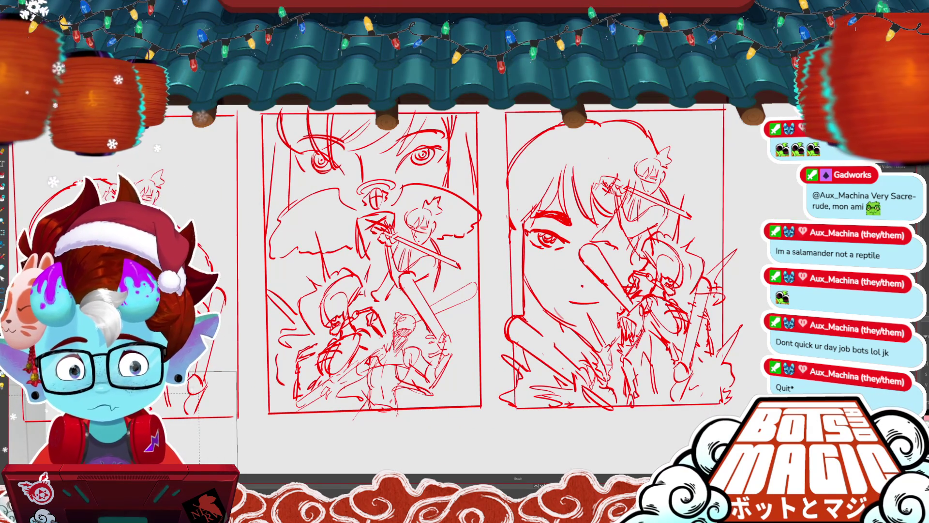
scroll(417, 271, "left", 2)
scroll(416, 271, "right", 4)
scroll(416, 271, "up", 2)
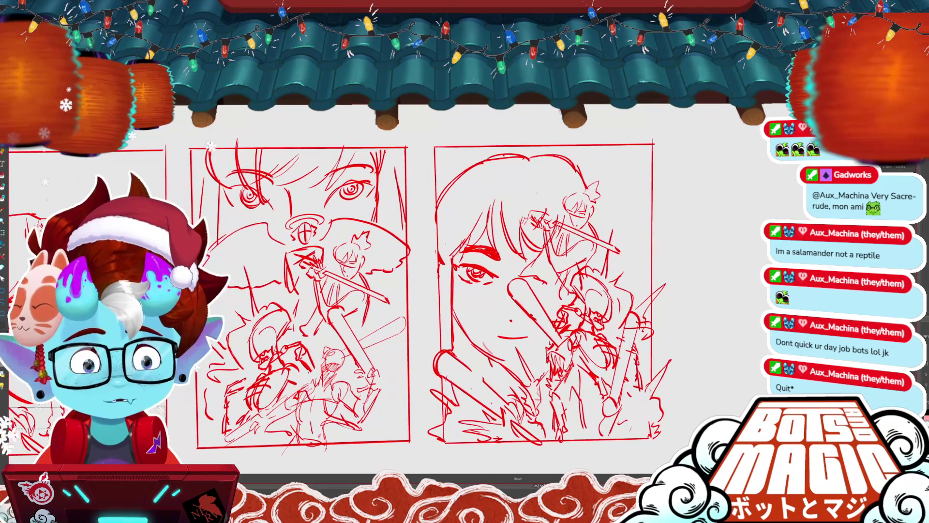
scroll(455, 387, "up", 2)
scroll(455, 387, "up", 1)
scroll(454, 387, "up", 2)
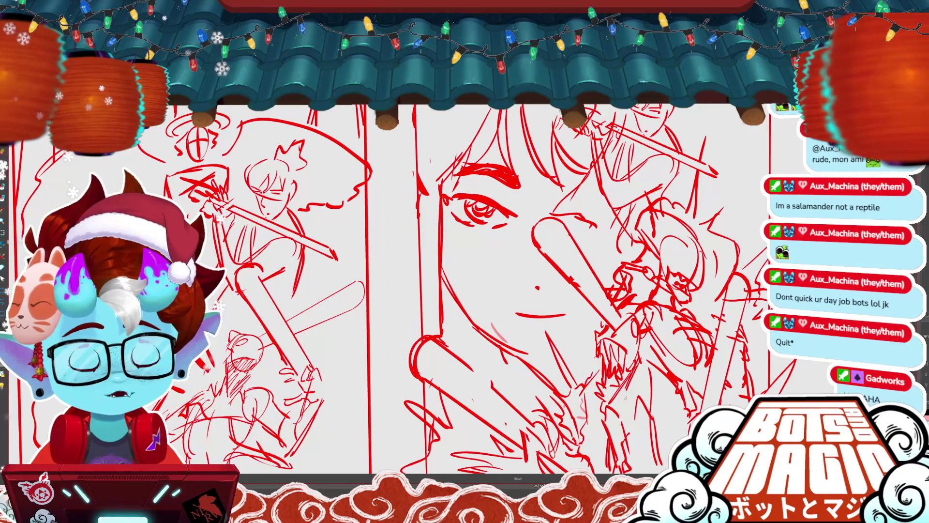
scroll(387, 290, "right", 3)
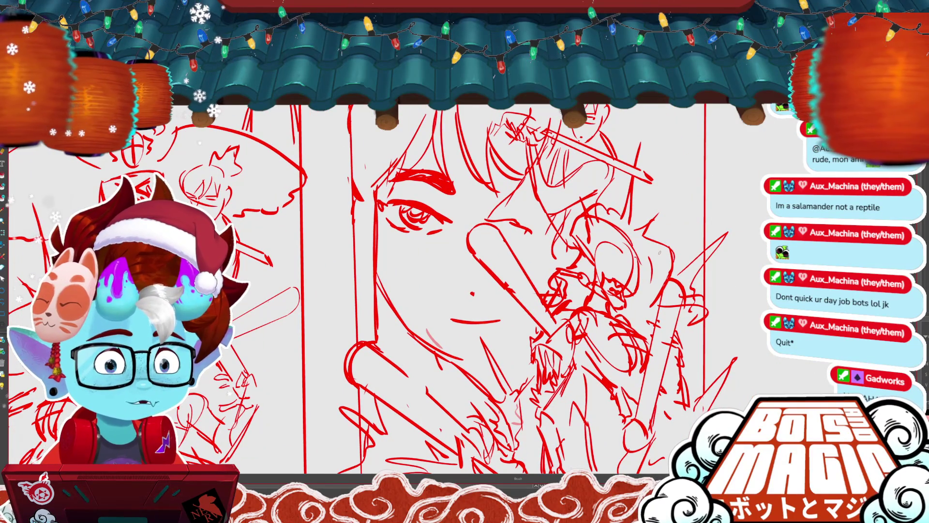
scroll(274, 284, "down", 1)
scroll(274, 284, "down", 1)
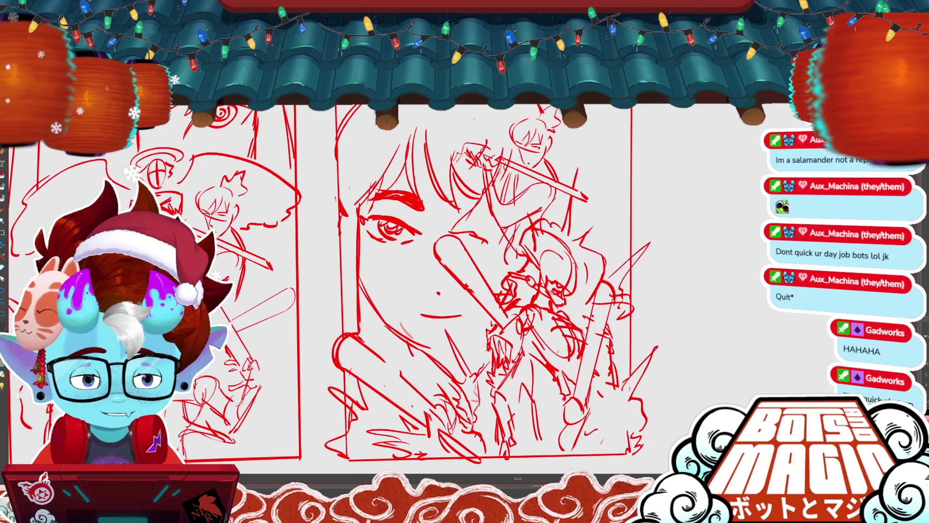
scroll(474, 291, "up", 2)
left_click_drag(545, 120, 536, 159)
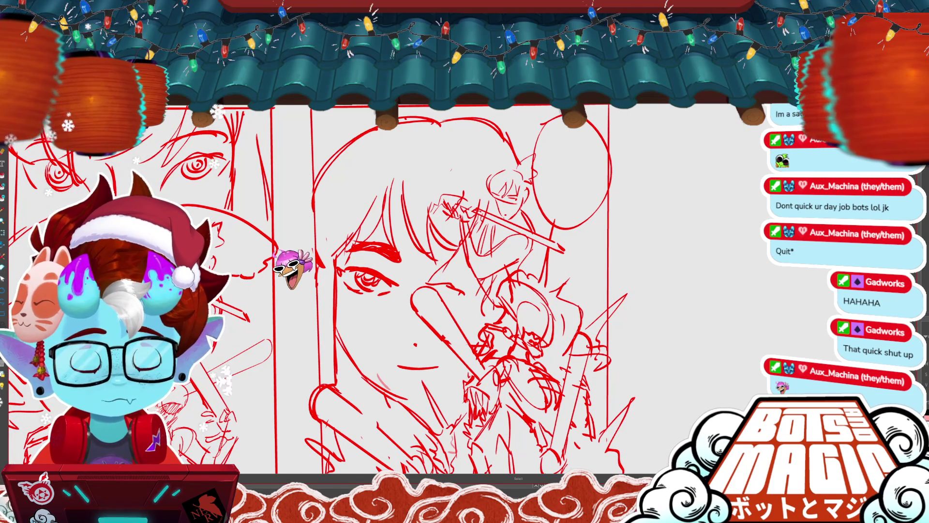
key("ctrl+z")
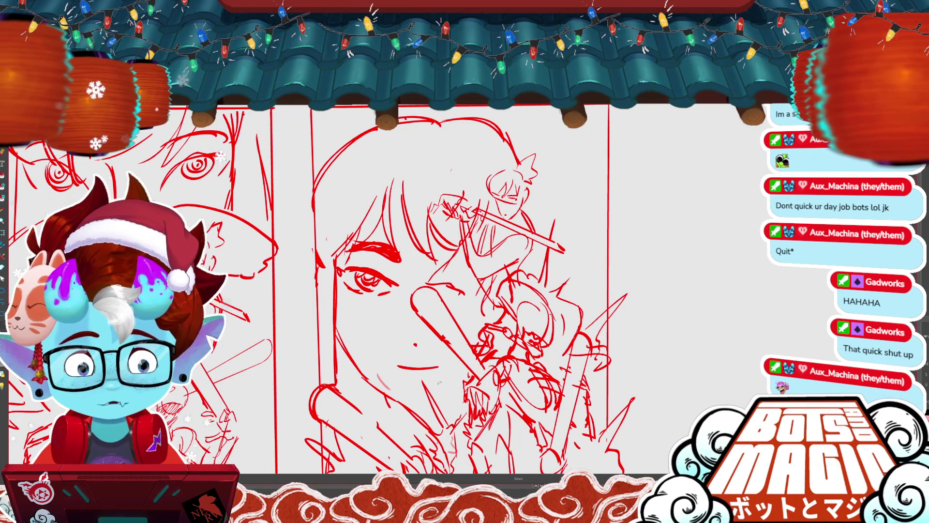
- Box-select the faint stroke near the face, return to the brush, and zoom out to all thumbnails
left_click_drag(361, 376, 399, 402)
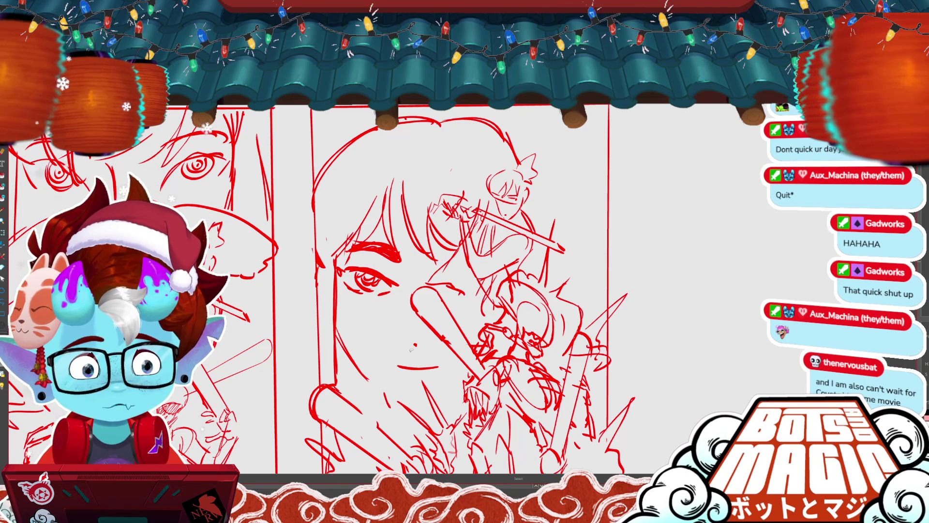
key("b")
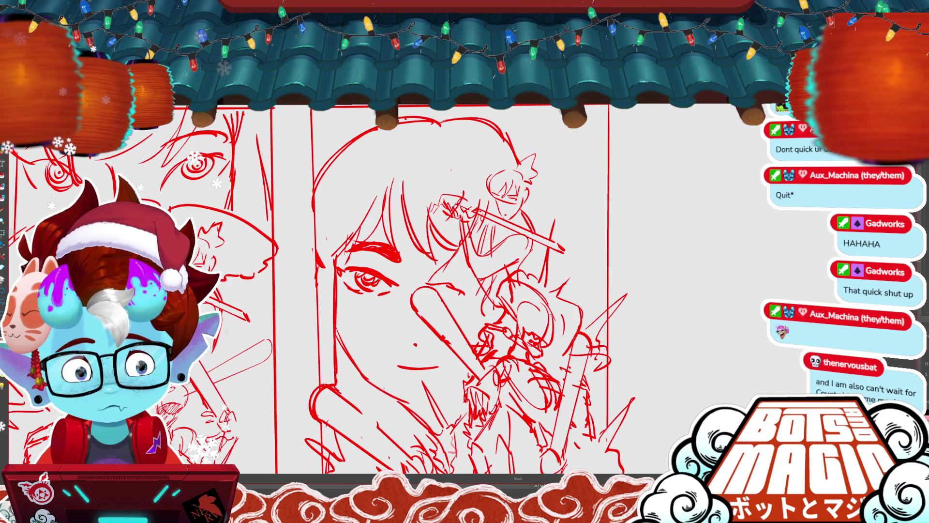
key("ctrl+minus")
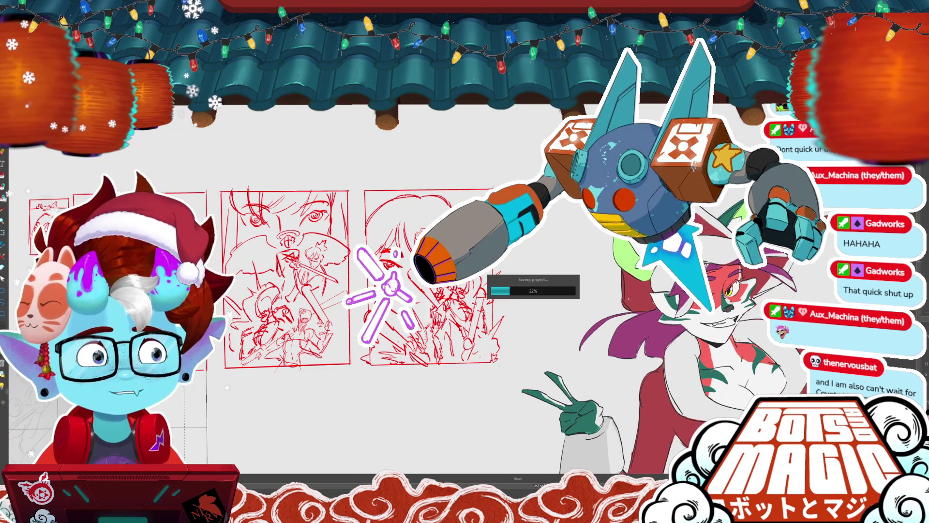
- Save the project with Ctrl+S and wait for the single-file save to complete
key("ctrl+s")
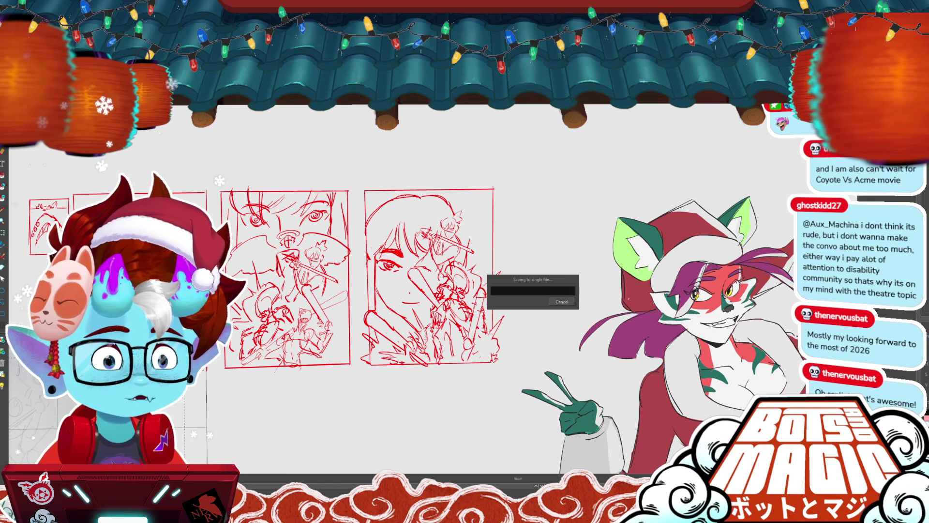
scroll(412, 285, "up", 1)
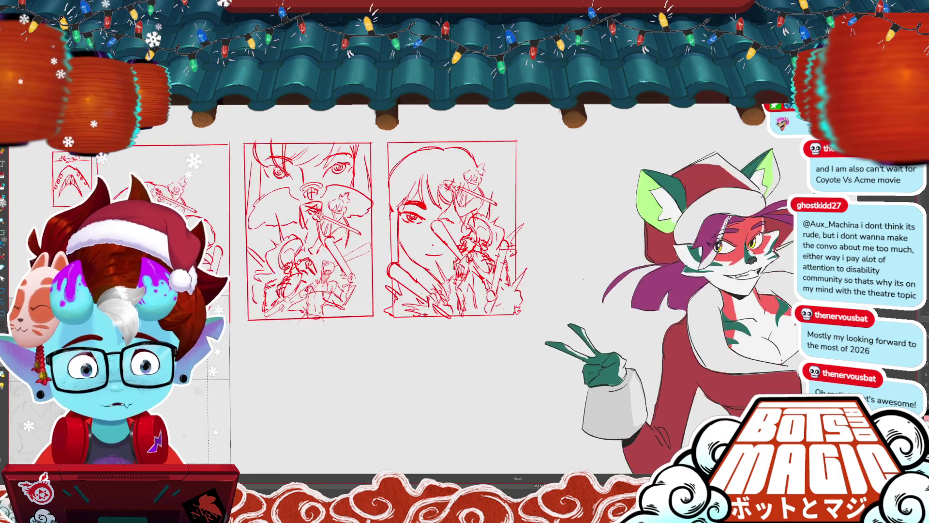
- Lasso the small sword fighter atop the girl-face thumbnail and shrink it
scroll(412, 285, "up", 1)
scroll(412, 285, "up", 2)
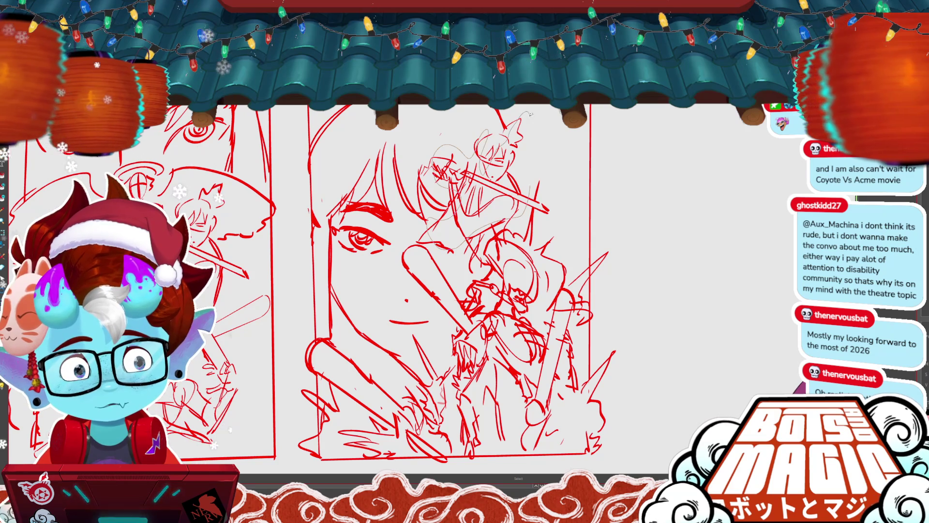
left_click_drag(394, 119, 541, 182)
mouse_move(543, 117)
left_mouse_down()
mouse_move(533, 129)
mouse_move(555, 126)
left_mouse_up()
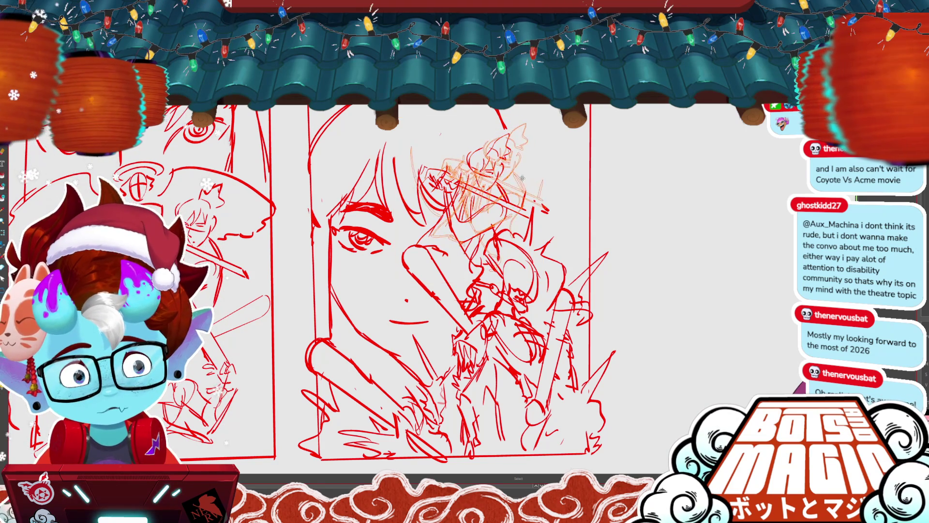
key("Return")
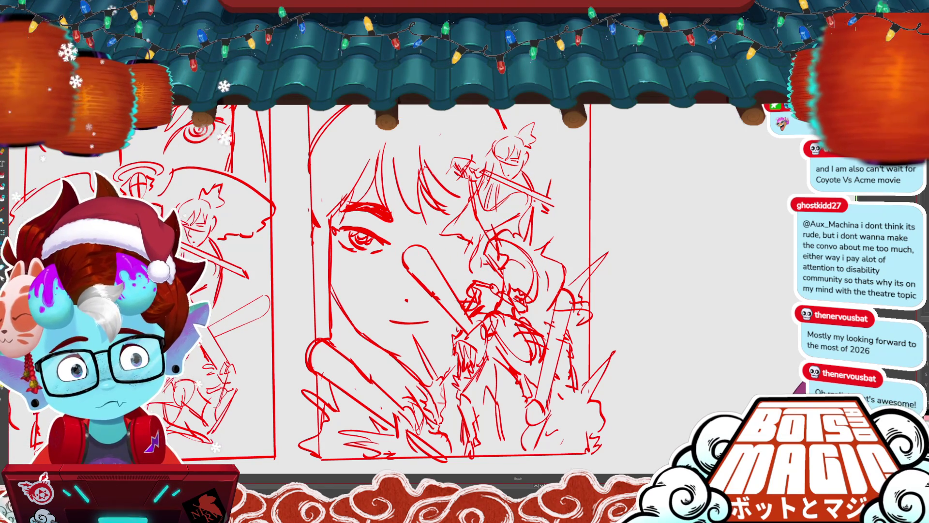
- Scale the lower sword fighters up slightly with Free Transform
scroll(641, 291, "down", 1)
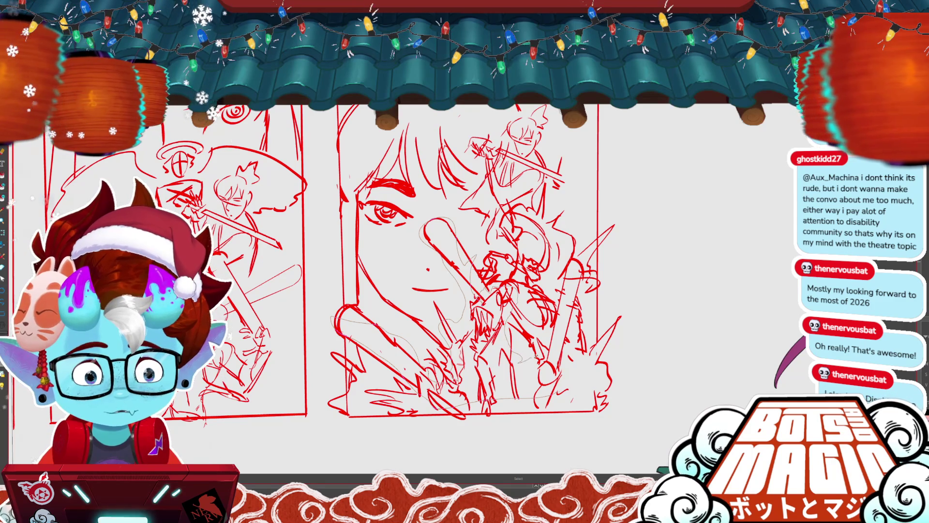
key("ctrl+t")
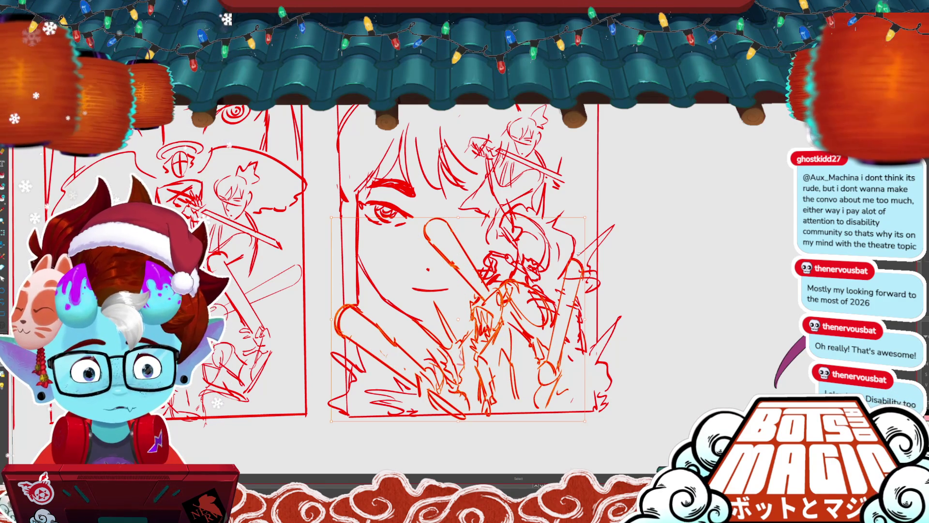
key("ctrl+minus")
left_click_drag(523, 345, 529, 351)
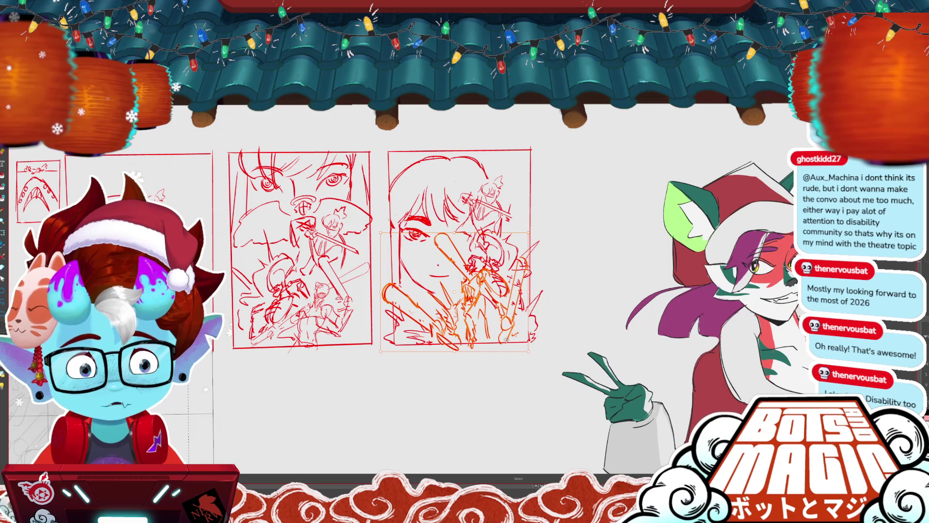
key("Return")
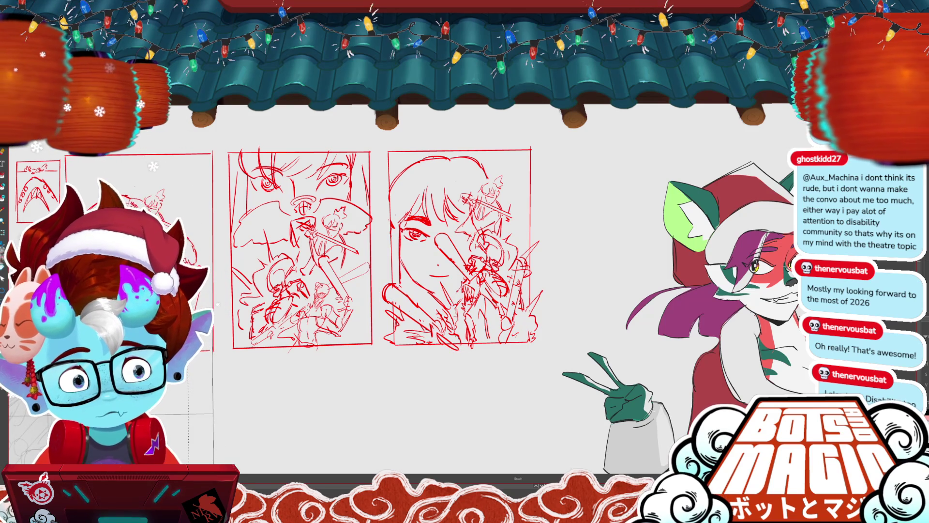
scroll(382, 256, "down", 1)
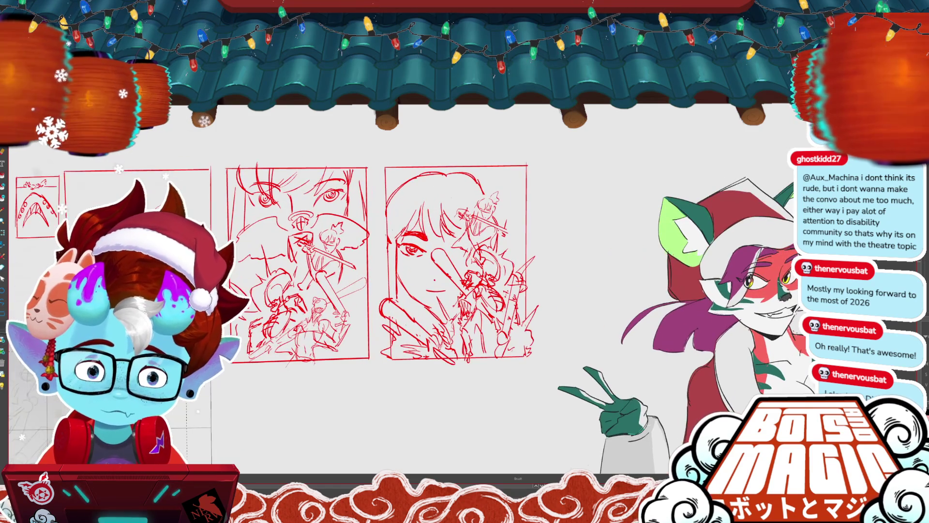
- Pan right to the Santa-outfit character and the grey muscular wolf drawing
key("m")
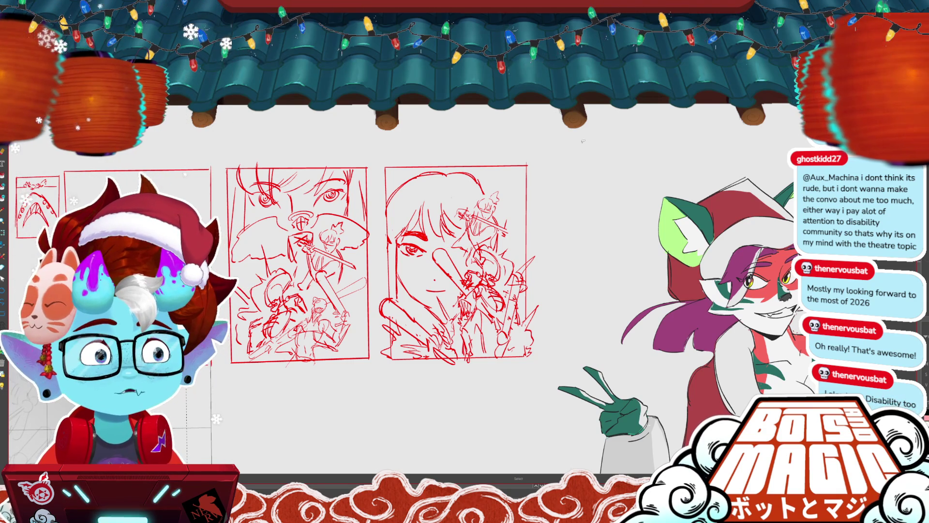
scroll(583, 141, "down", 1)
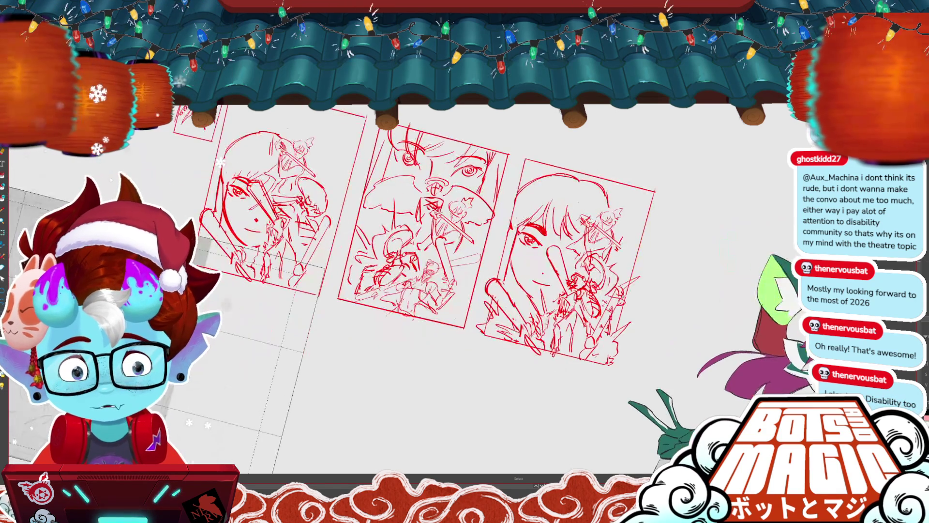
scroll(583, 140, "down", 1)
scroll(583, 141, "down", 1)
scroll(583, 140, "down", 1)
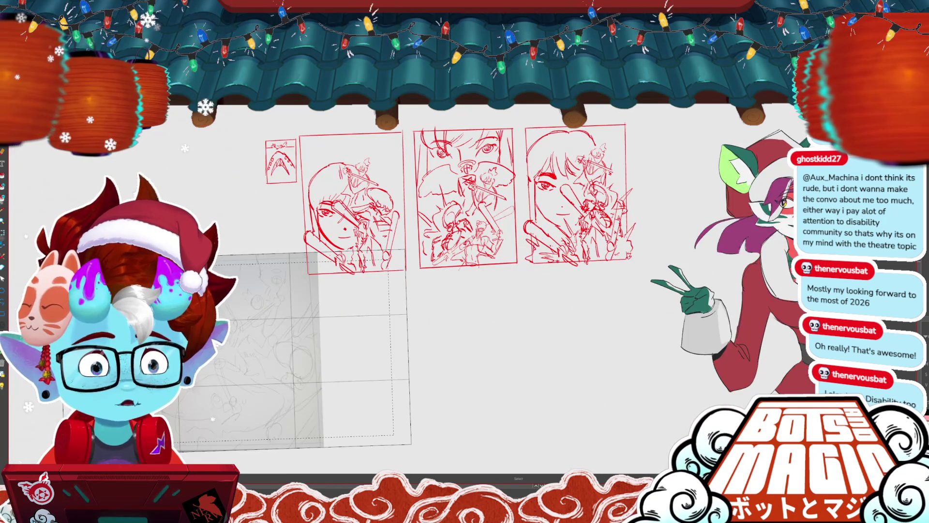
scroll(446, 271, "down", 2)
left_click_drag(484, 271, 285, 234)
scroll(580, 242, "up", 2)
left_click_drag(542, 288, 377, 317)
scroll(464, 241, "down", 2)
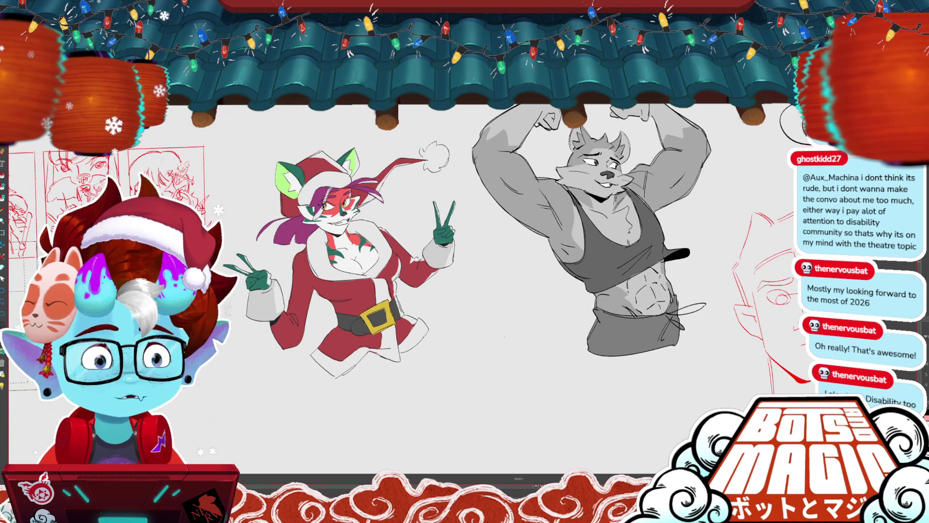
- Scroll back left to the row of red cover thumbnail sketches
scroll(484, 241, "up", 2)
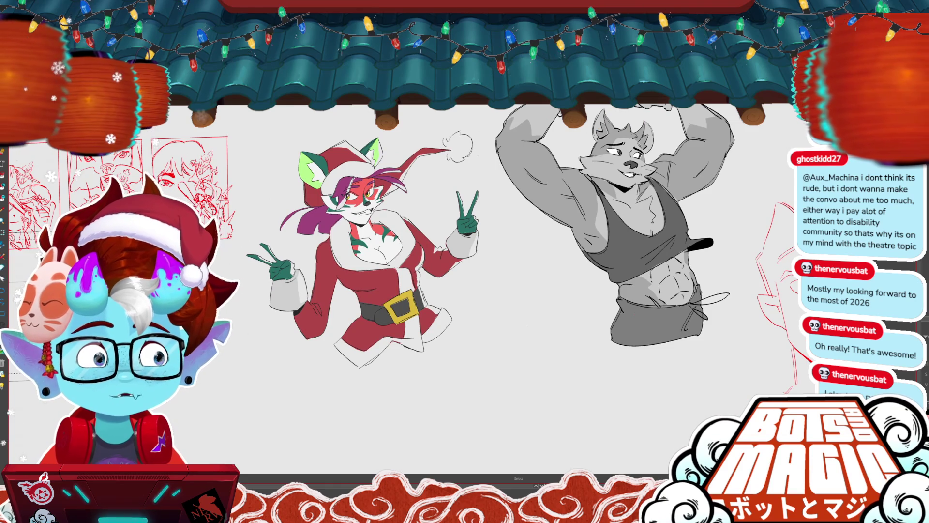
scroll(412, 266, "up", 2)
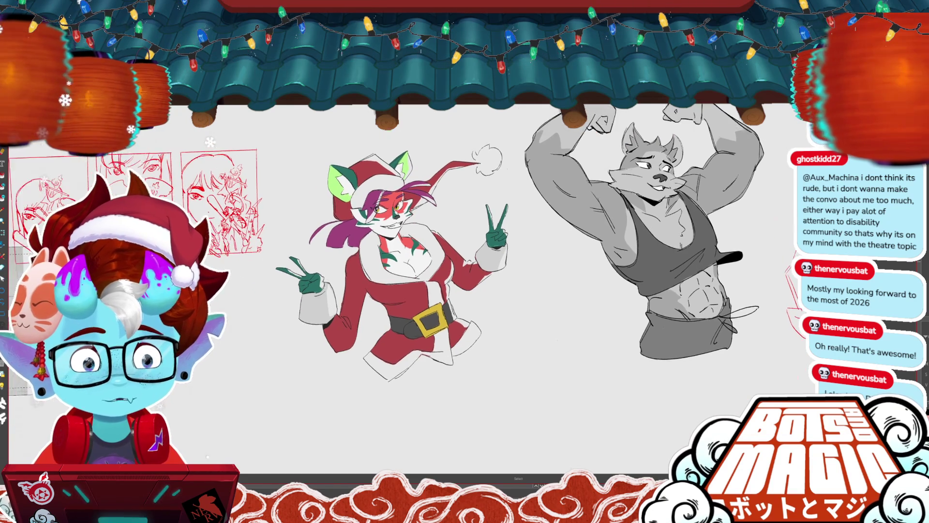
scroll(464, 266, "left", 10)
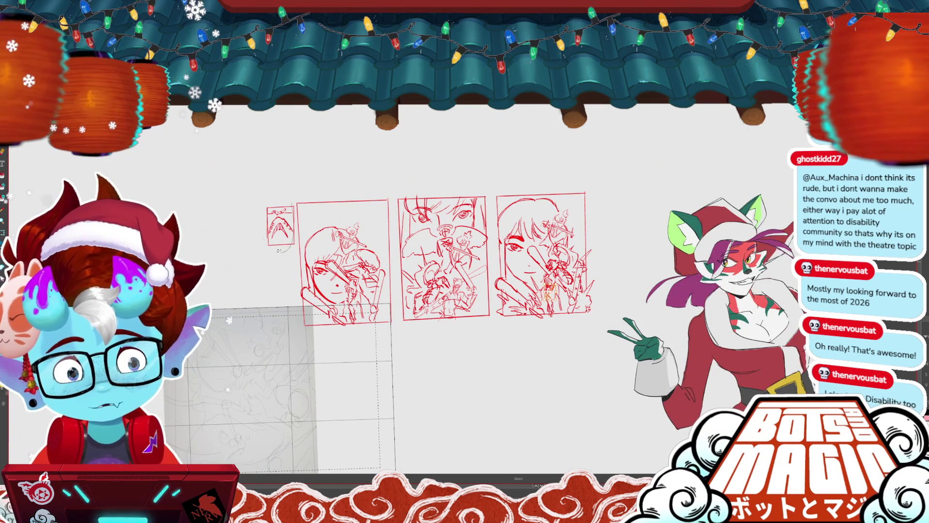
- Remove the tiny extra thumbnail sketch beside the first panel
key("ctrl+z")
key("ctrl+z")
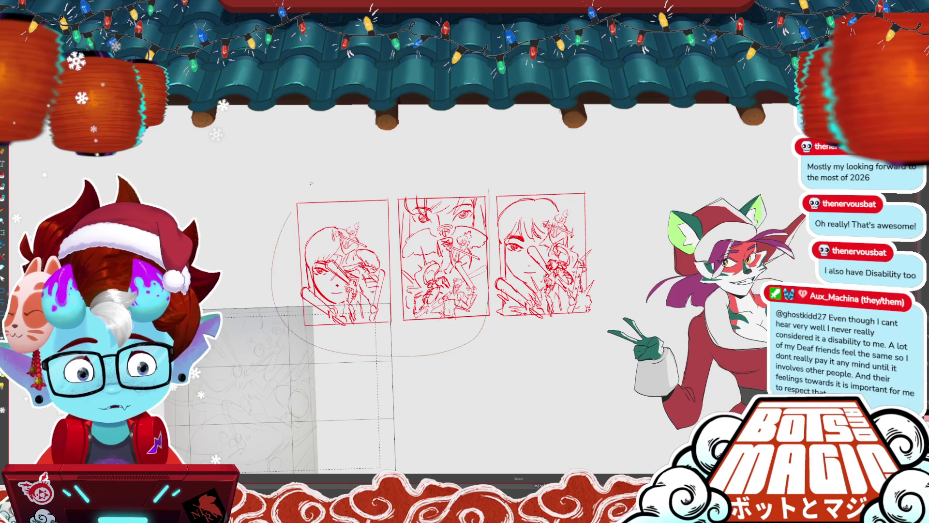
left_click(489, 223)
left_click(602, 289)
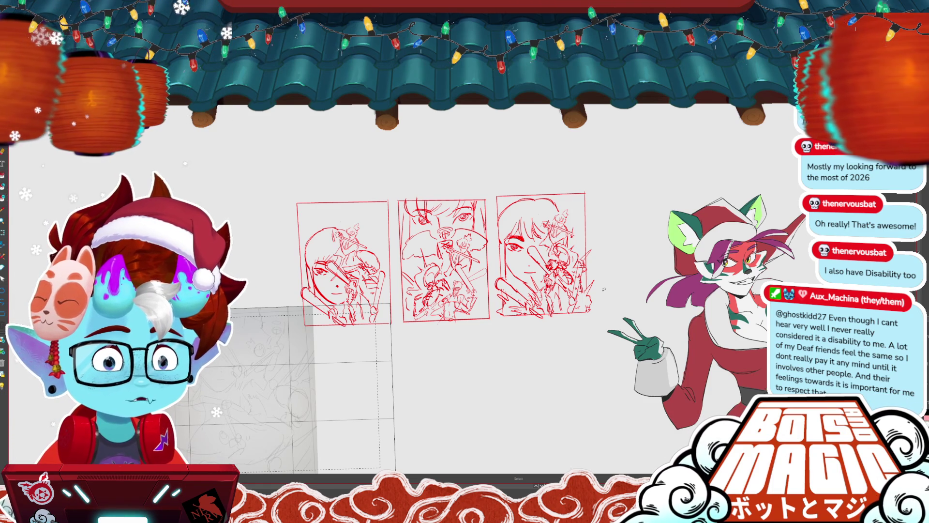
- Move the three red cover thumbnails up and to the left, then deselect
key("ctrl+minus")
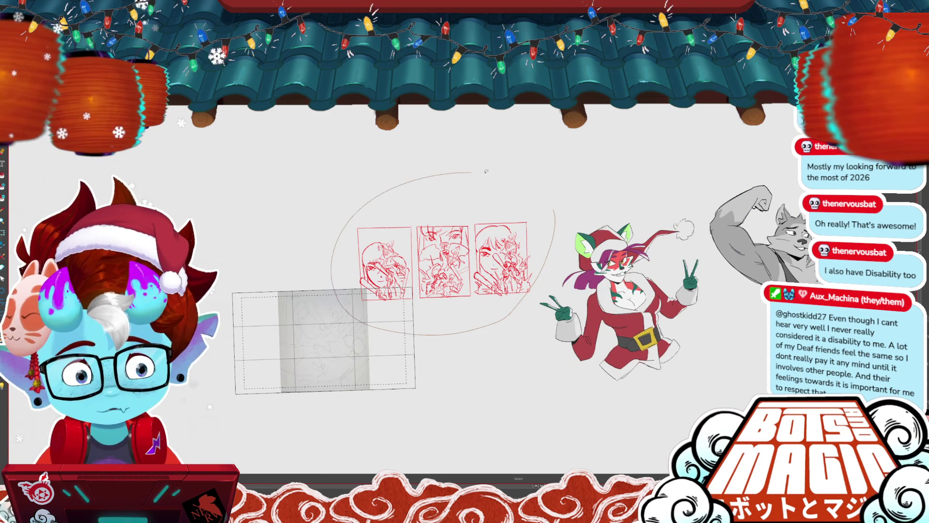
left_click_drag(530, 297, 441, 261)
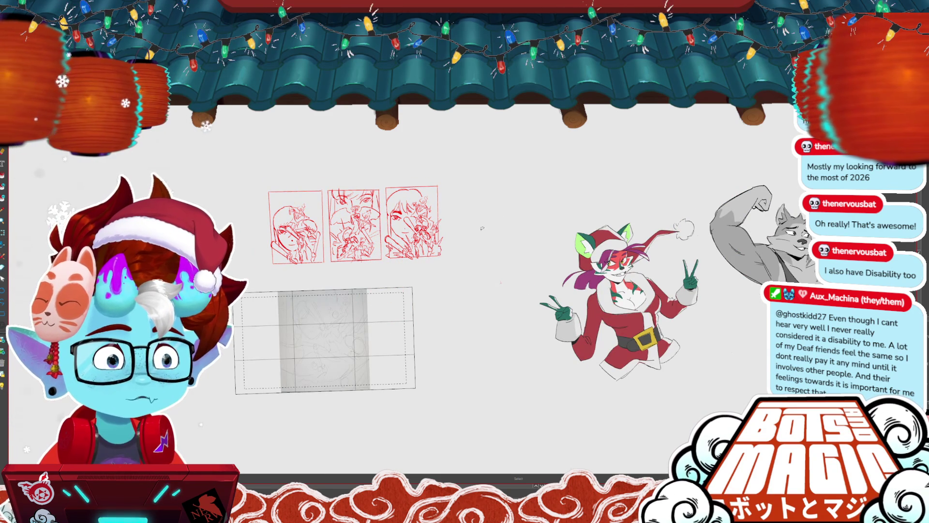
scroll(482, 228, "up", 2)
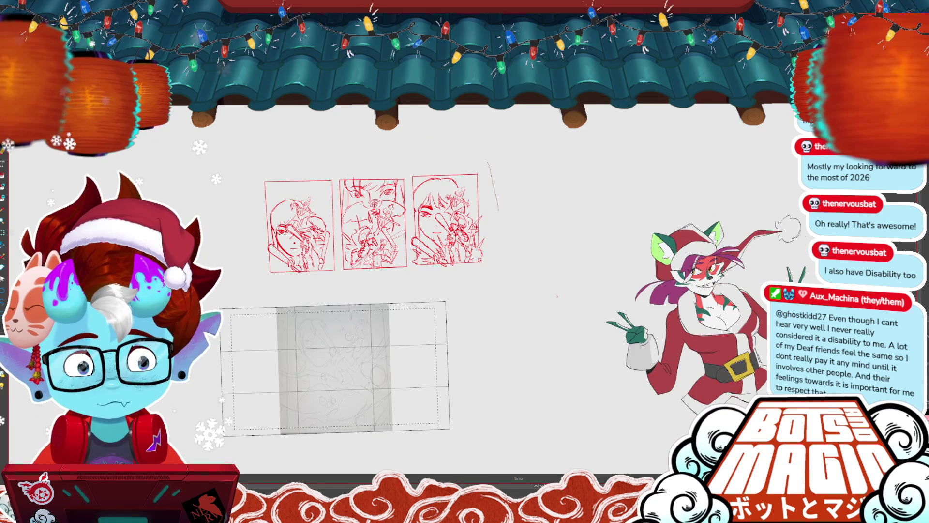
left_click_drag(496, 197, 419, 274)
left_click_drag(413, 218, 487, 167)
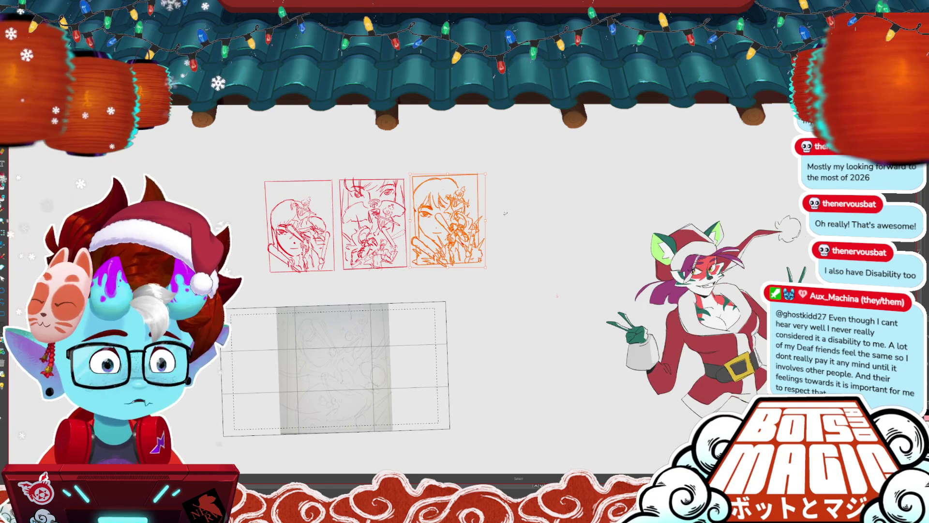
scroll(445, 224, "up", 3)
key("ctrl+d")
scroll(683, 235, "up", 2)
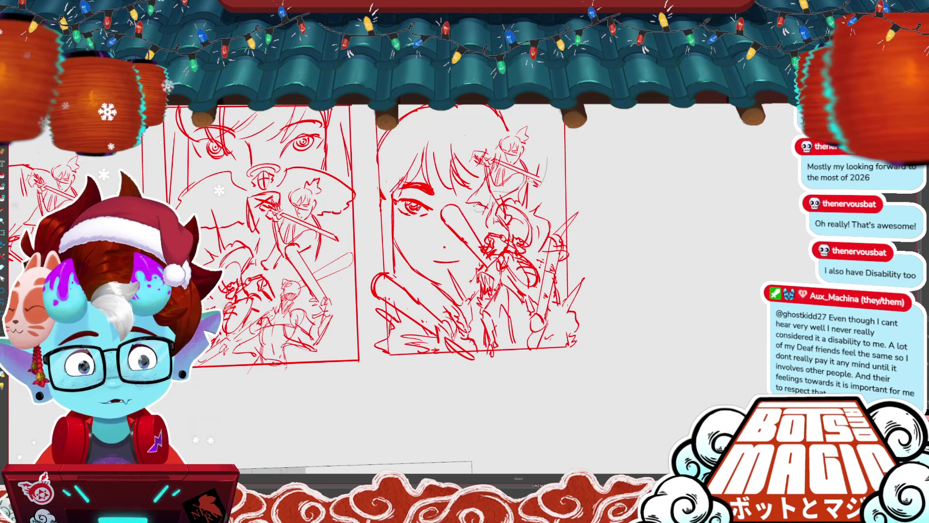
- Shift the small sword fighter atop the girl-face thumbnail slightly right
left_click_drag(476, 145, 547, 159)
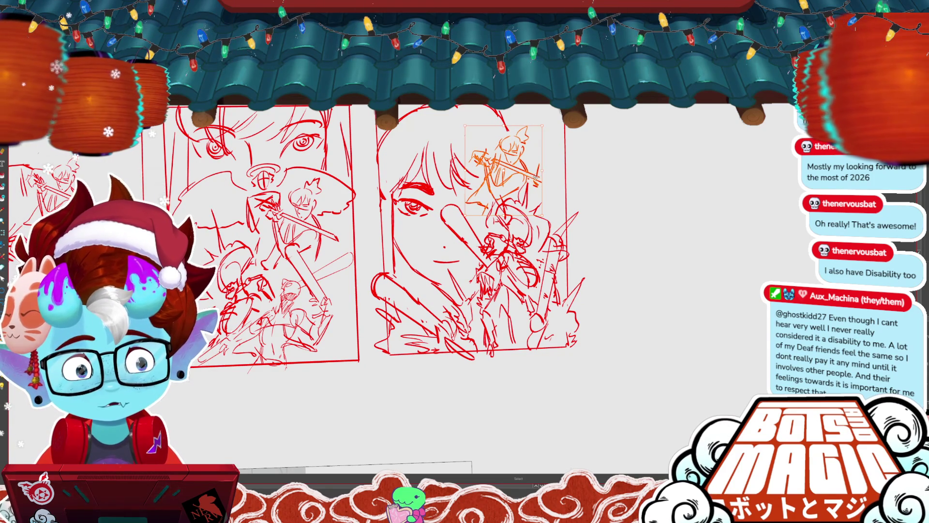
mouse_move(534, 182)
left_mouse_down()
mouse_move(557, 182)
mouse_move(541, 176)
left_mouse_up()
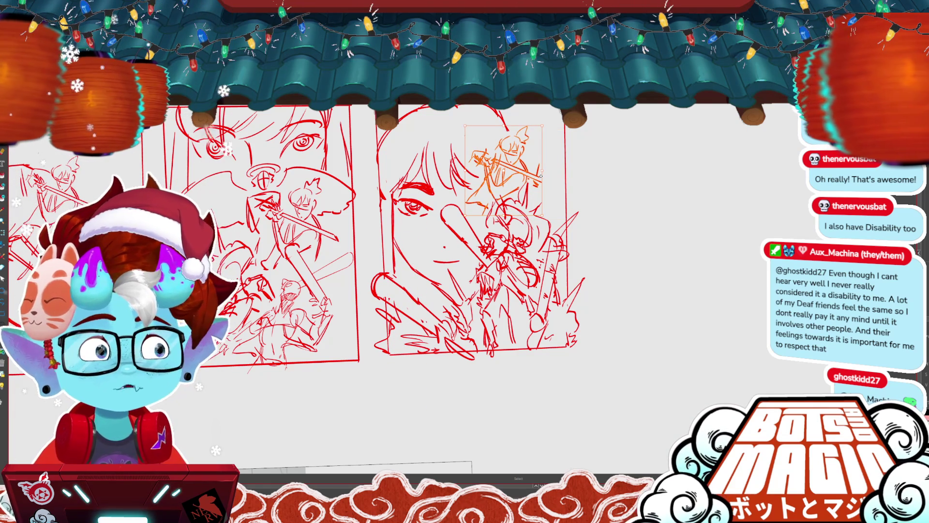
left_click_drag(540, 176, 700, 193)
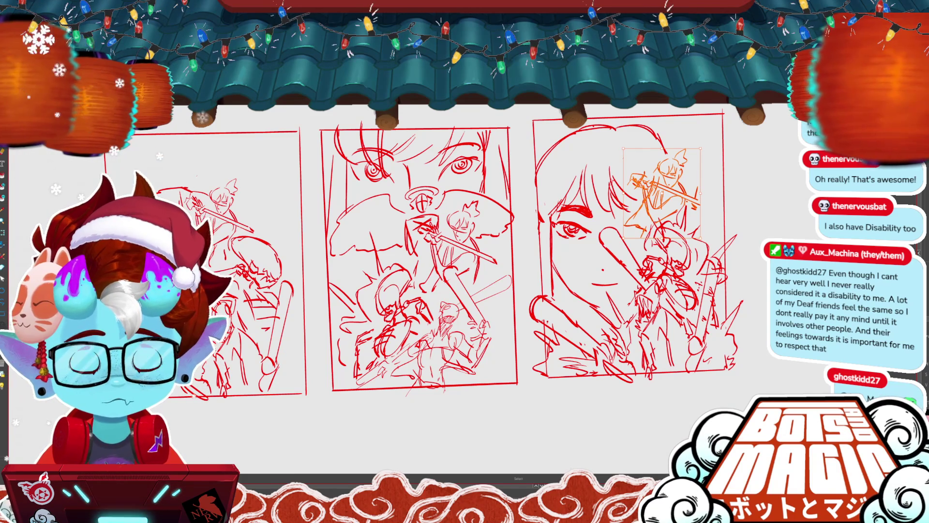
key("Return")
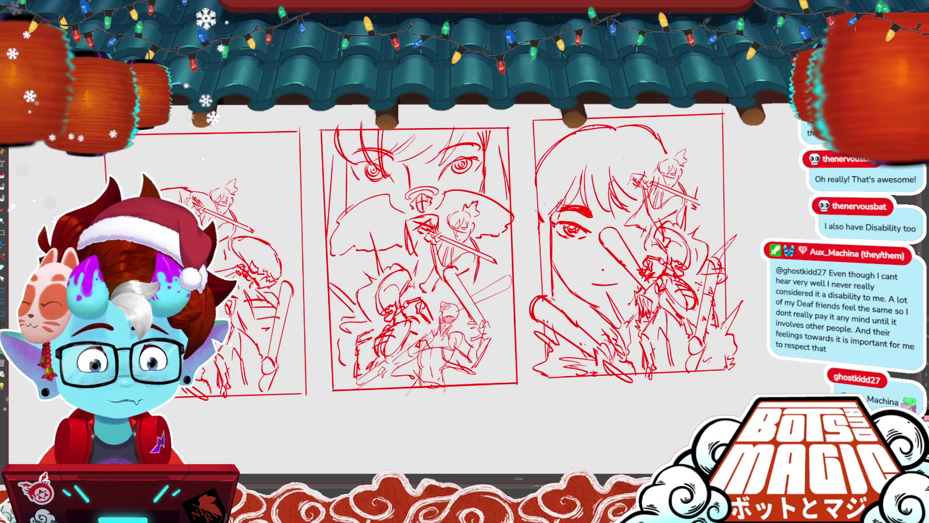
- Lasso the whole third thumbnail and nudge it down with the arrow key
left_click_drag(767, 312, 533, 349)
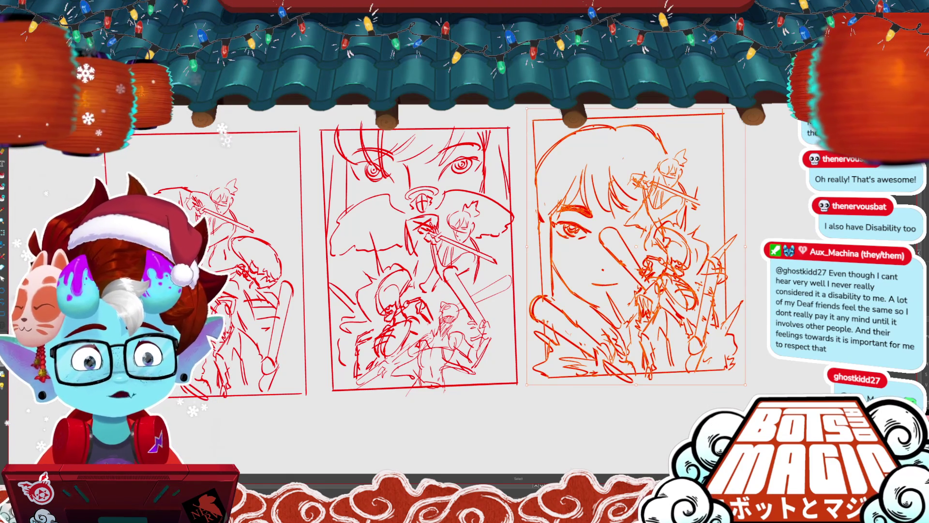
key("Down")
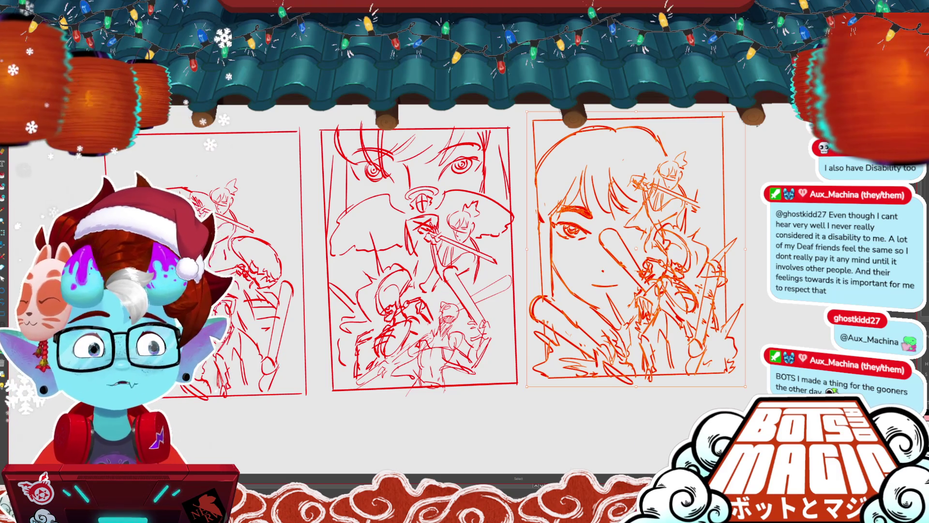
scroll(377, 261, "right", 2)
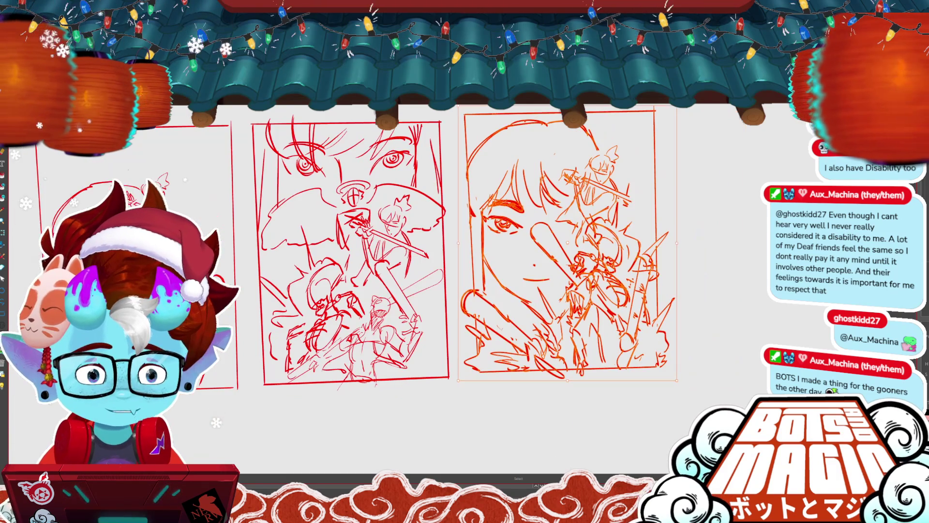
- Commit the third thumbnail's nudge, then stretch the first thumbnail's frame taller with Ctrl+T
key("Return")
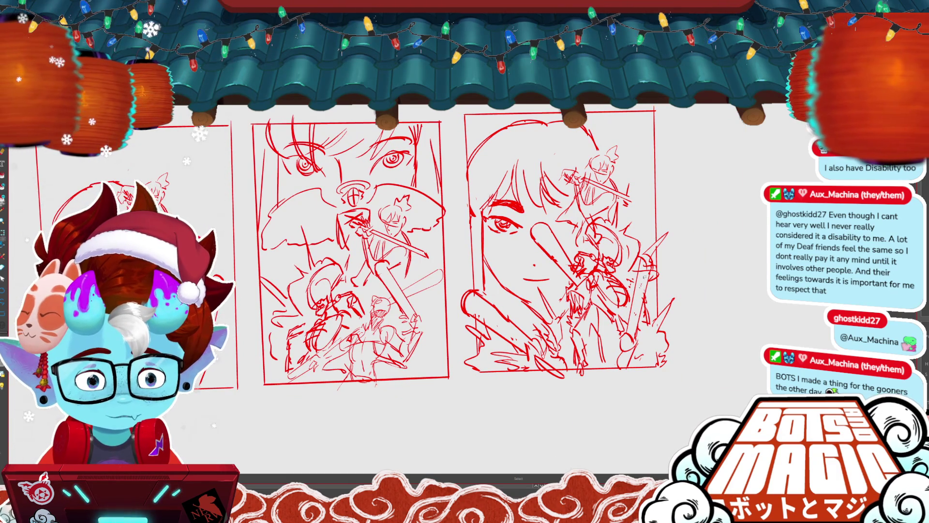
left_click_drag(643, 259, 636, 333)
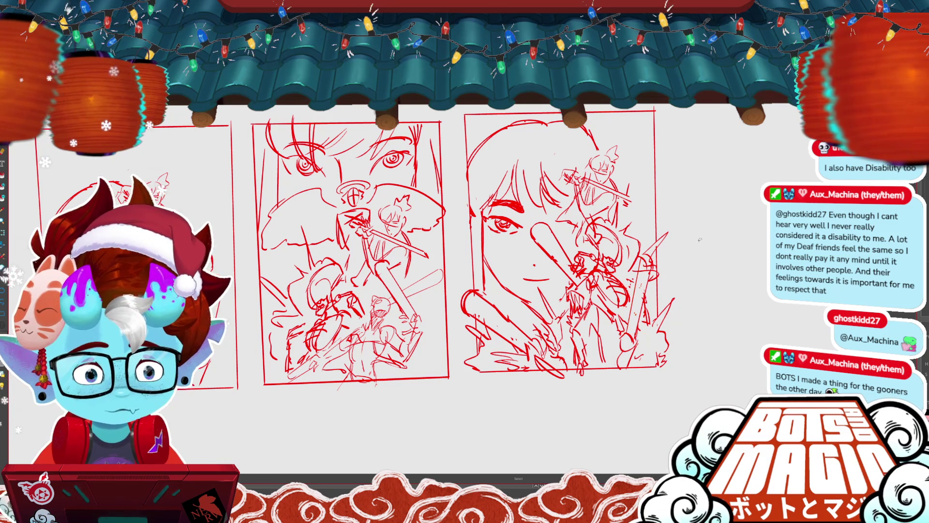
scroll(699, 239, "up", 3)
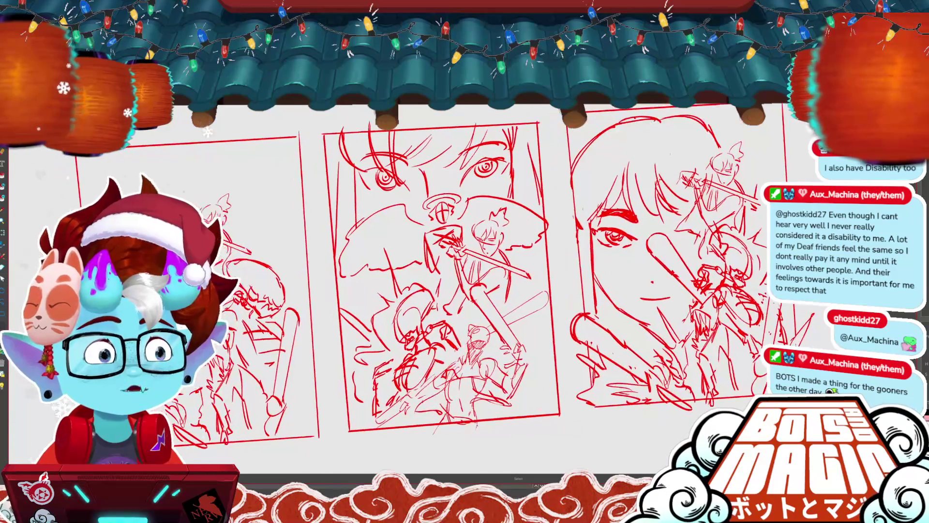
scroll(435, 290, "left", 2)
left_click_drag(424, 144, 219, 190)
key("ctrl+t")
left_click_drag(320, 135, 319, 180)
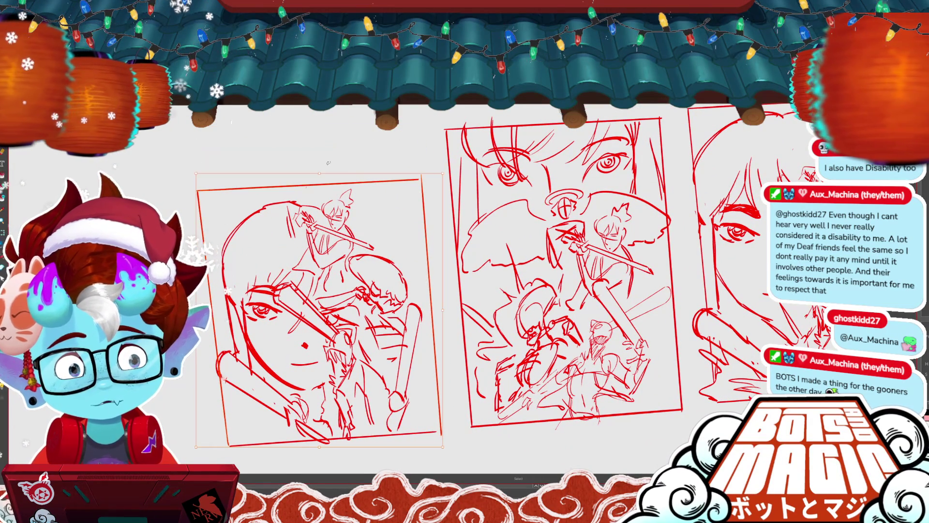
key("Return")
- Sketch extra red action strokes along the upper right, right side and lower right
scroll(437, 258, "up", 3)
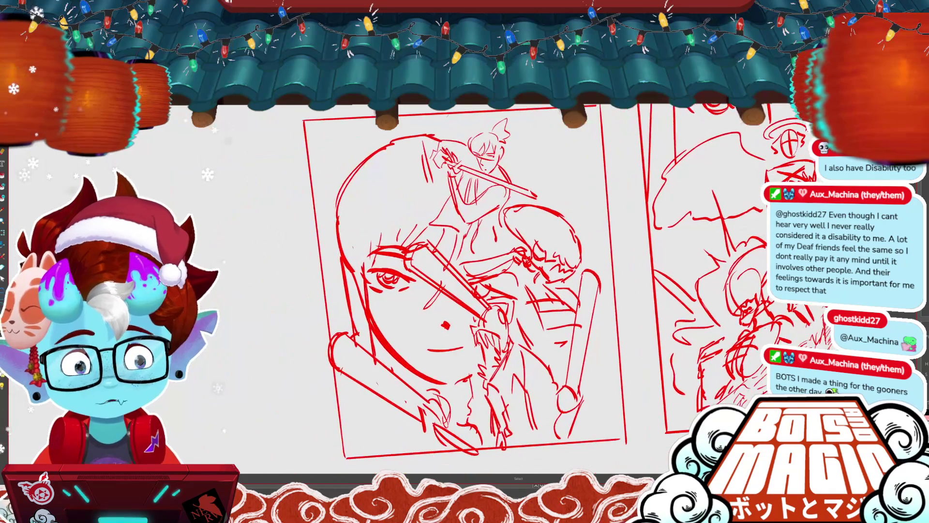
scroll(441, 288, "down", 1)
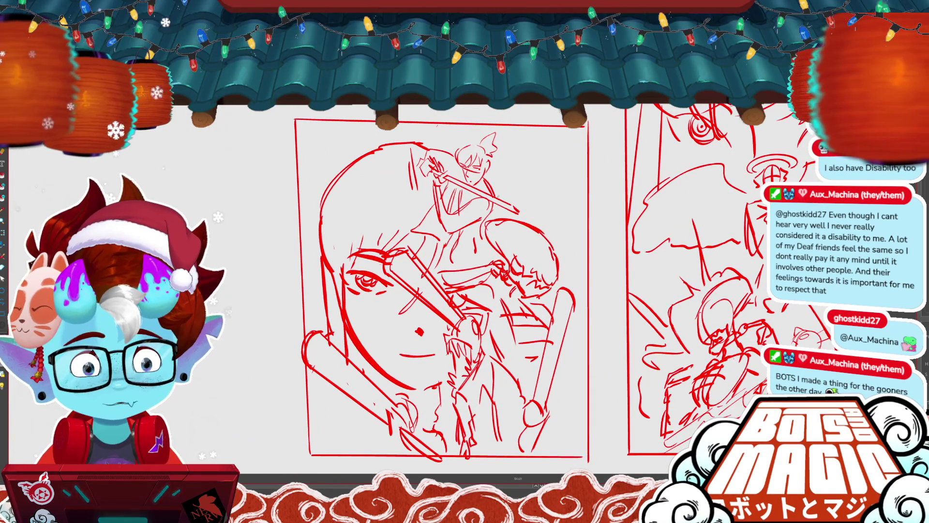
left_click_drag(501, 191, 546, 145)
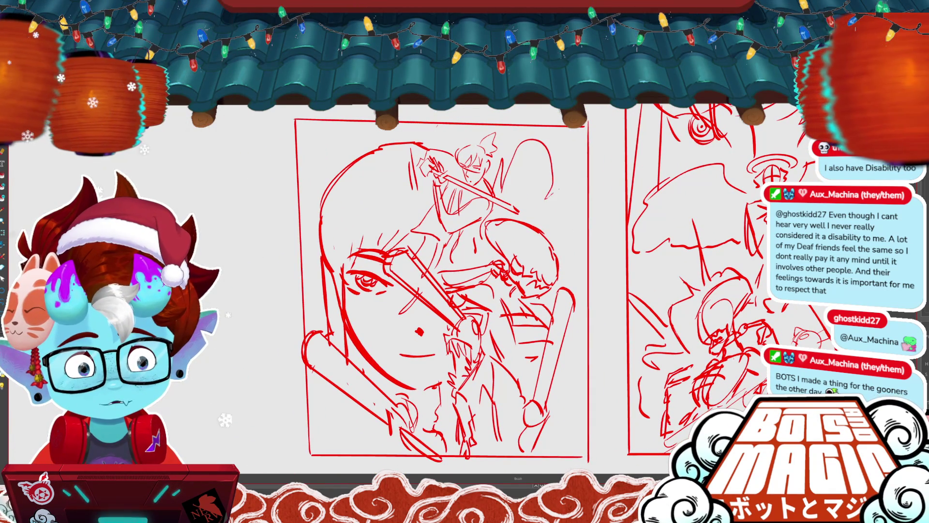
left_click_drag(554, 208, 572, 236)
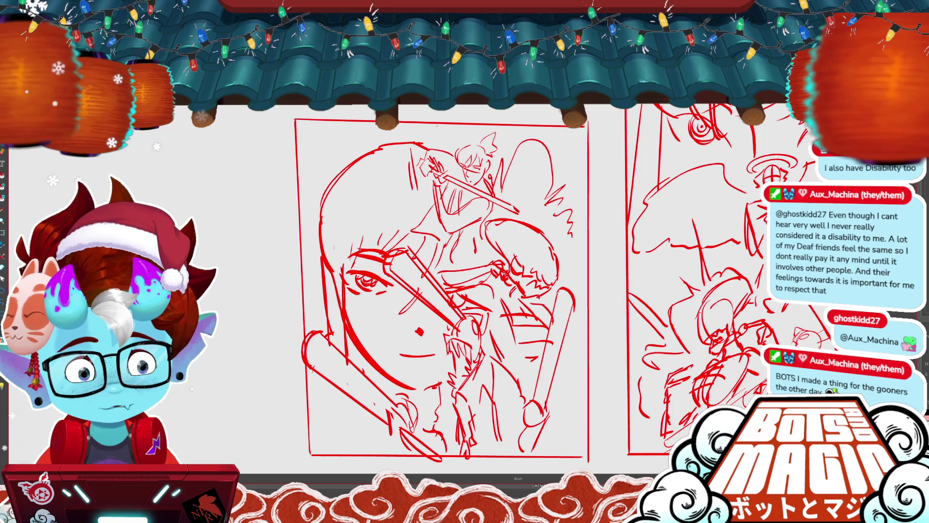
left_click_drag(557, 368, 591, 346)
left_click_drag(569, 405, 610, 391)
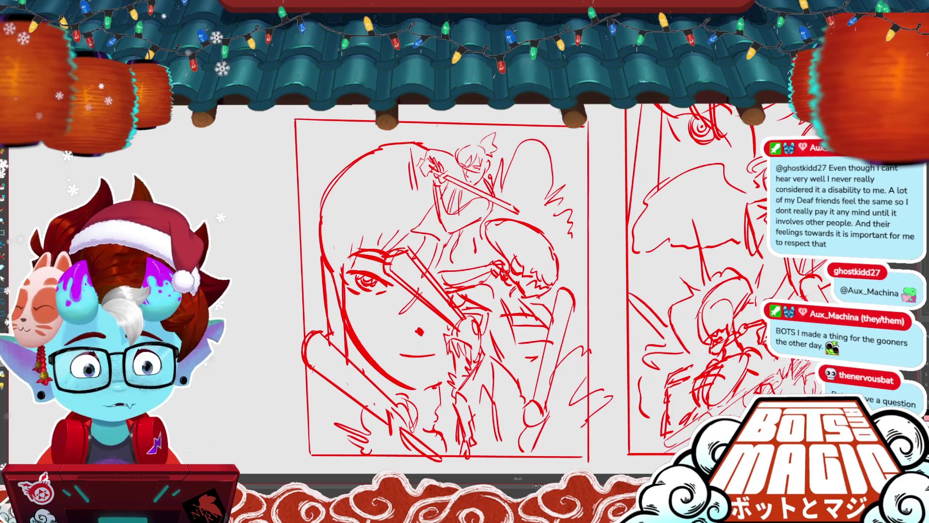
left_click_drag(440, 291, 307, 245)
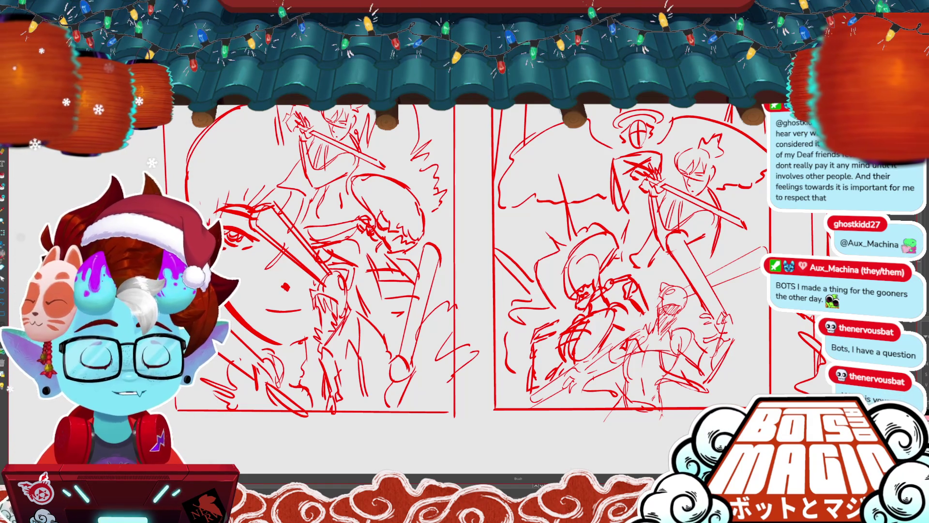
key("ctrl+minus")
key("ctrl+minus")
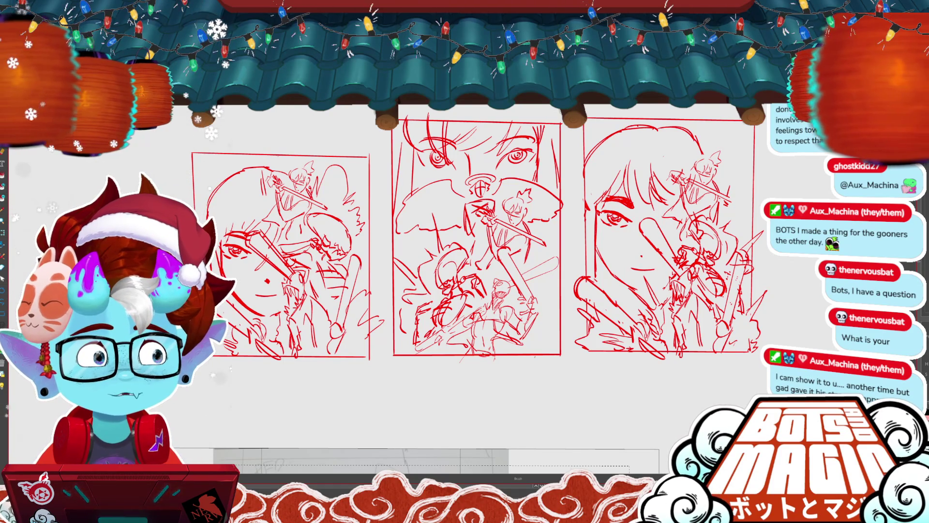
- Lasso and delete the stray marks left of the third thumbnail's face, then return to the brush
scroll(464, 242, "right", 5)
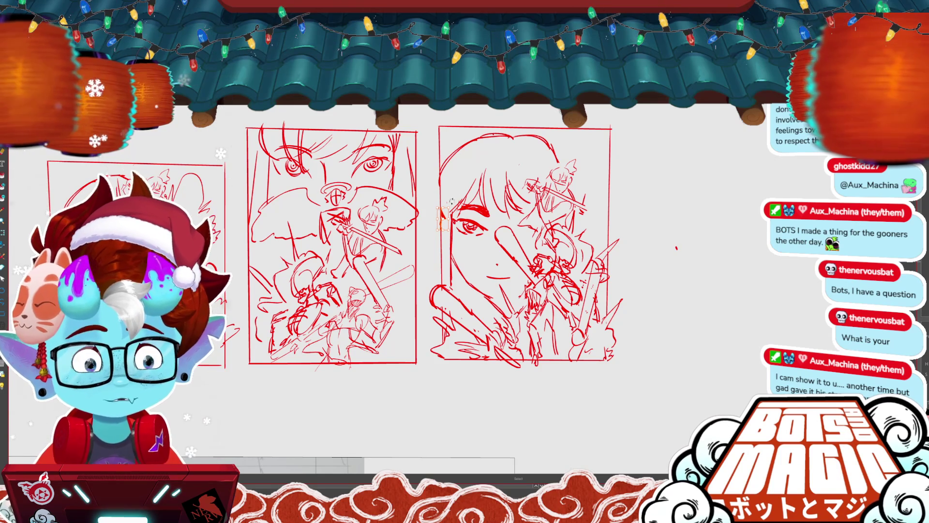
left_click_drag(442, 199, 451, 212)
key("Delete")
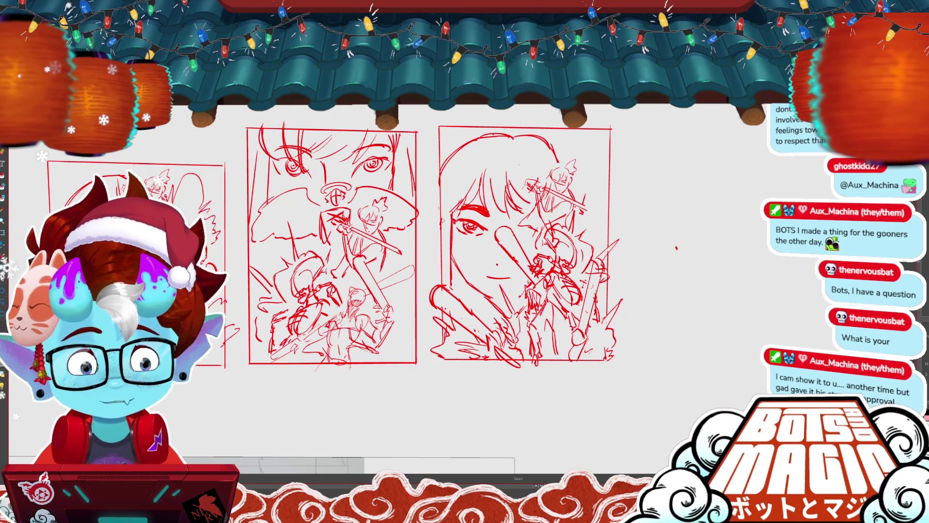
left_click(442, 220)
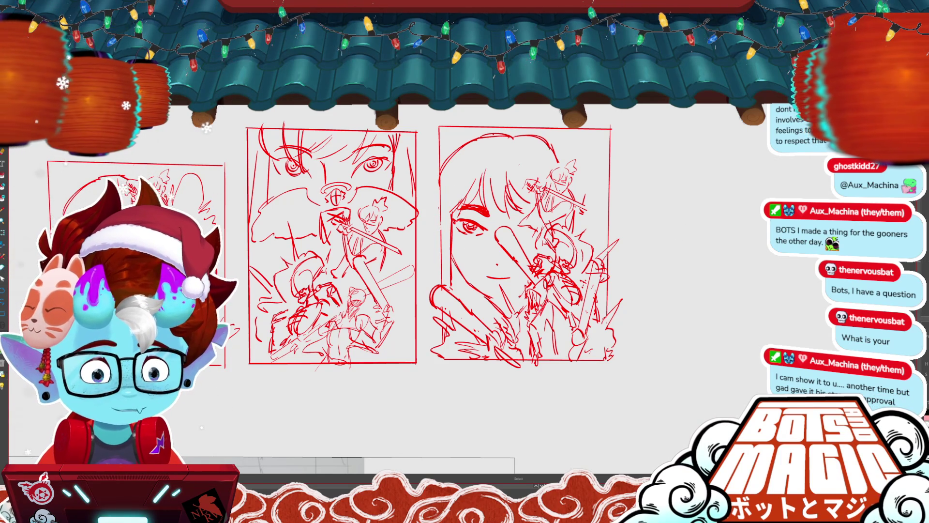
scroll(486, 232, "up", 2)
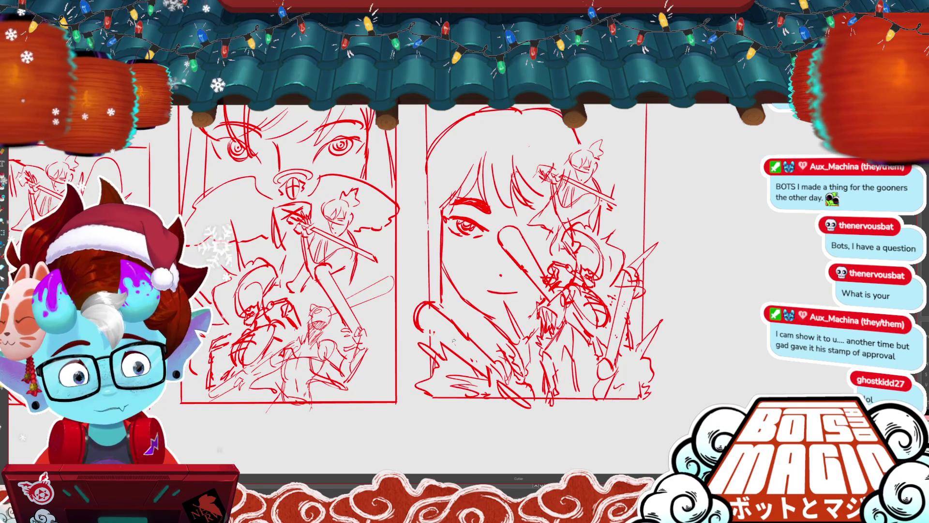
key("b")
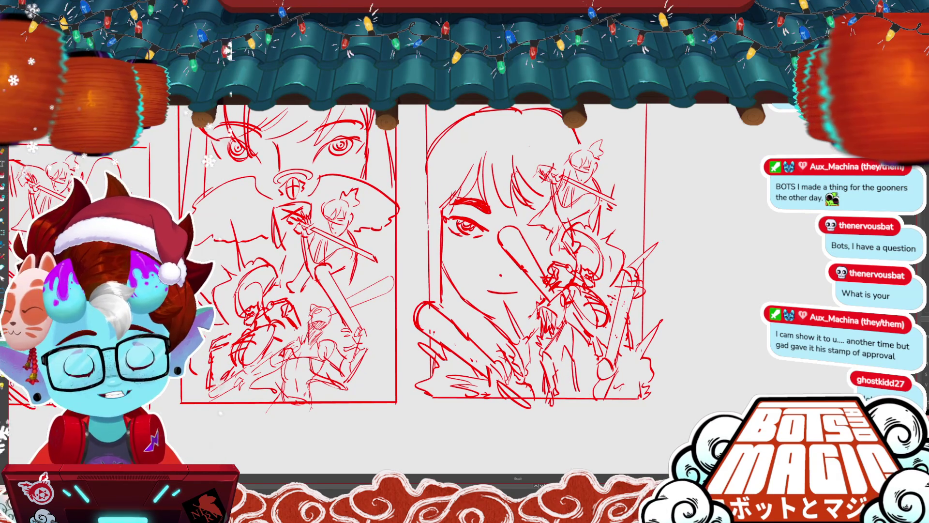
left_click_drag(484, 242, 467, 239)
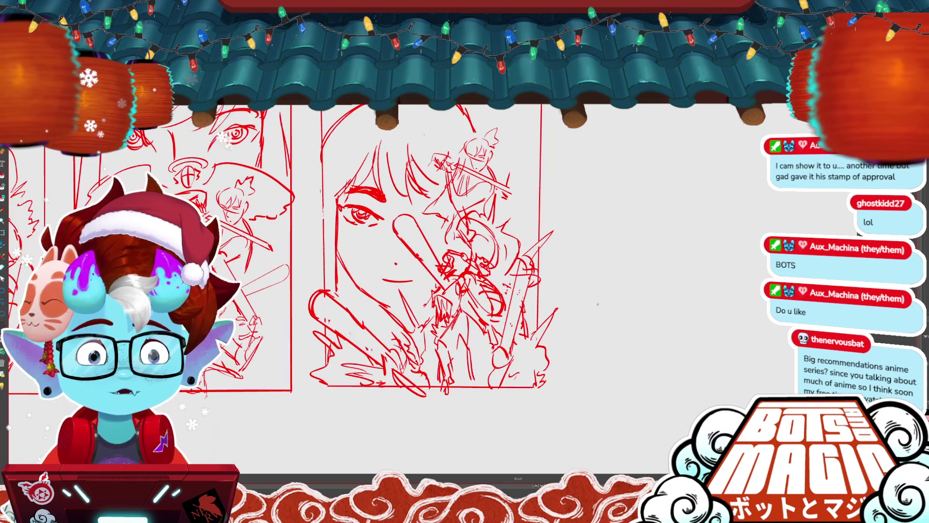
scroll(465, 241, "left", 5)
scroll(465, 242, "down", 3)
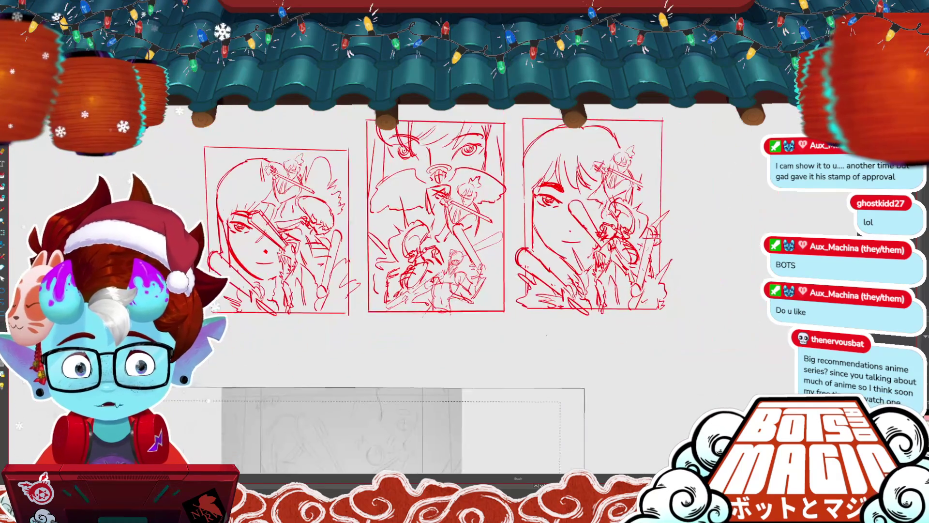
- Undo the stray red marks drawn on the pencil-sketch photo
scroll(464, 241, "down", 5)
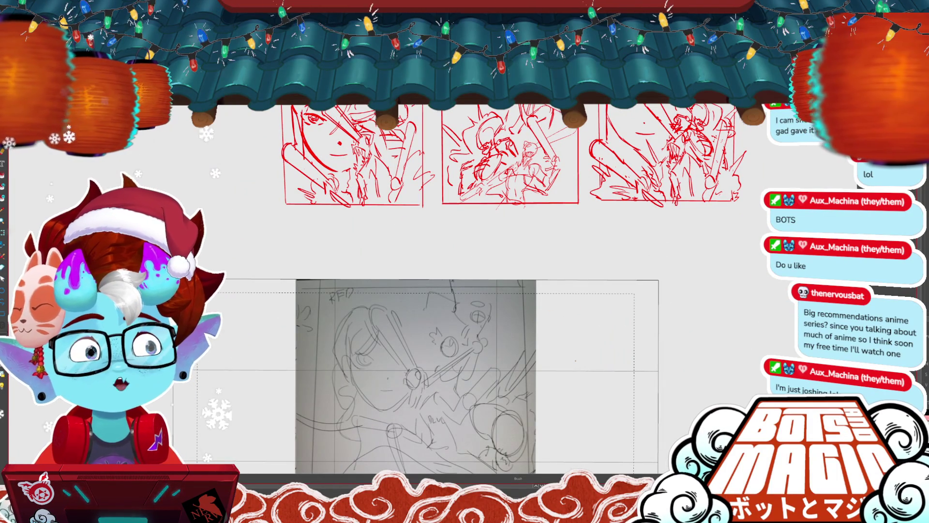
left_click_drag(497, 405, 503, 407)
key("ctrl+z")
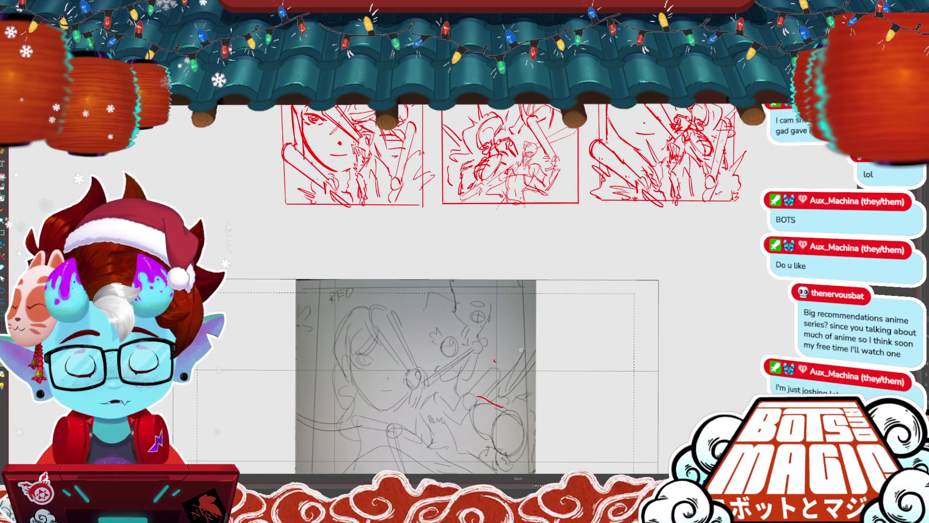
- Move the pencil-sketch photo up to the left of the red thumbnails and scale it down
key("v")
left_click_drag(430, 352, 178, 104)
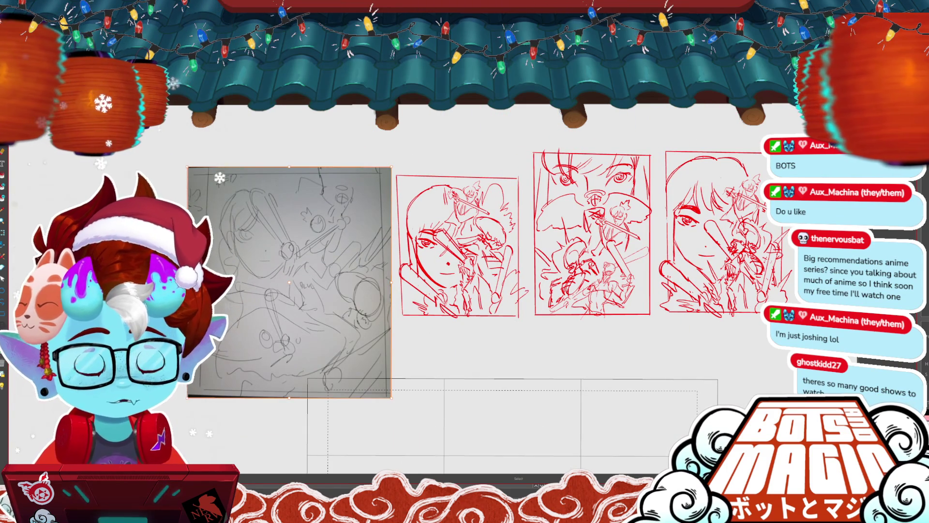
left_click_drag(368, 166, 361, 117)
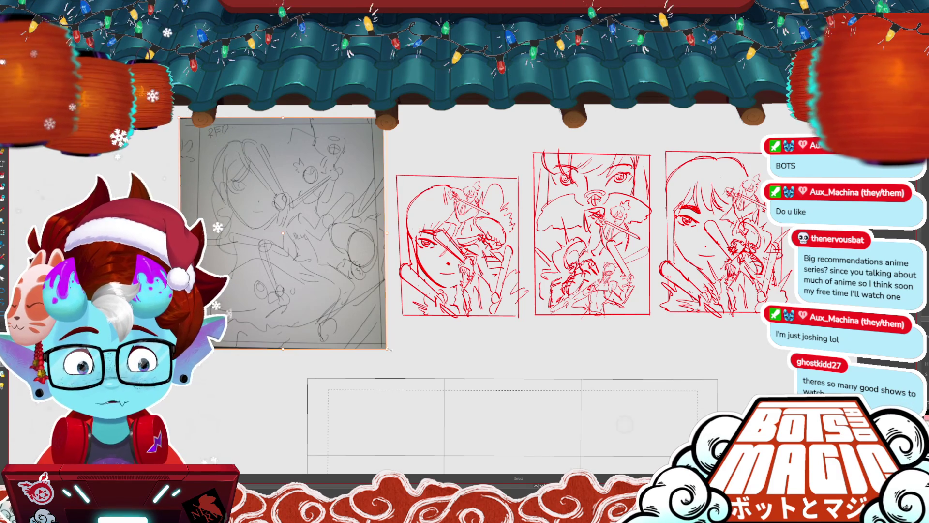
left_click_drag(360, 310, 357, 283)
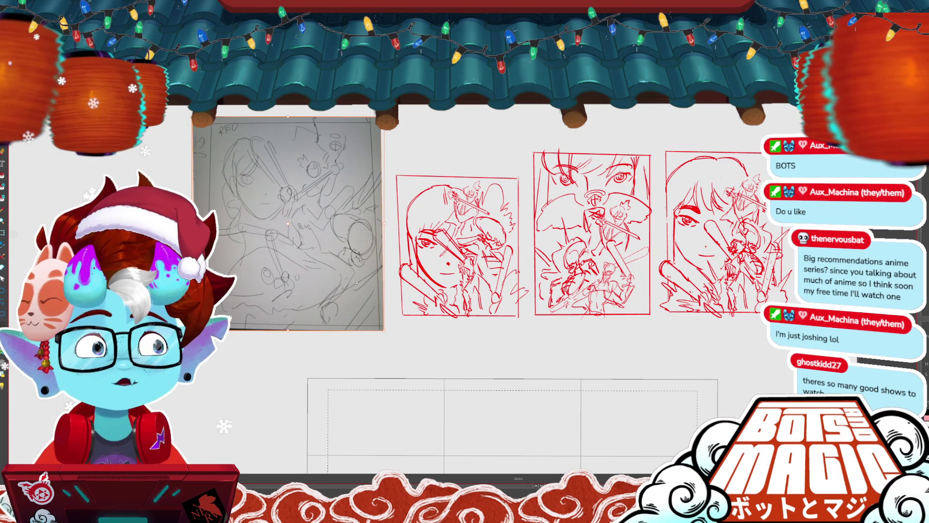
key("Return")
scroll(356, 282, "down", 2)
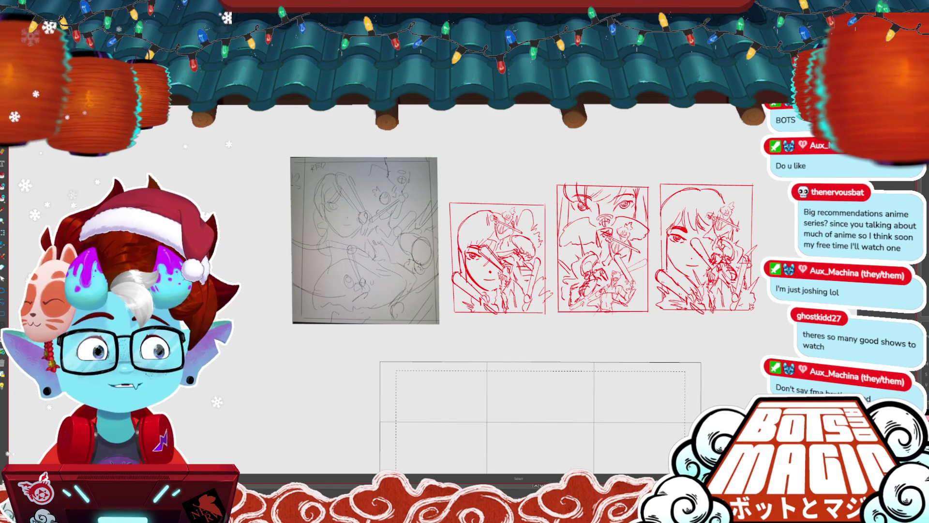
scroll(474, 201, "up", 5)
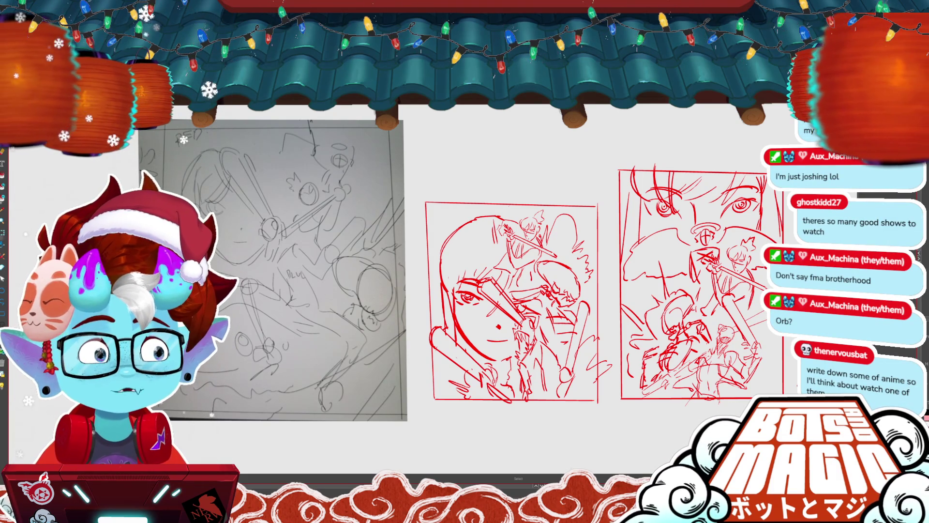
scroll(484, 291, "right", 5)
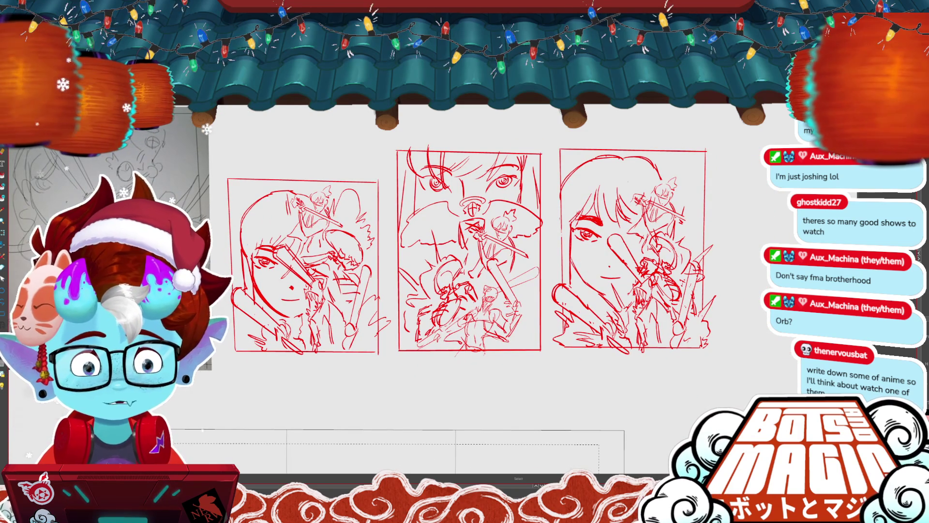
scroll(435, 266, "up", 1)
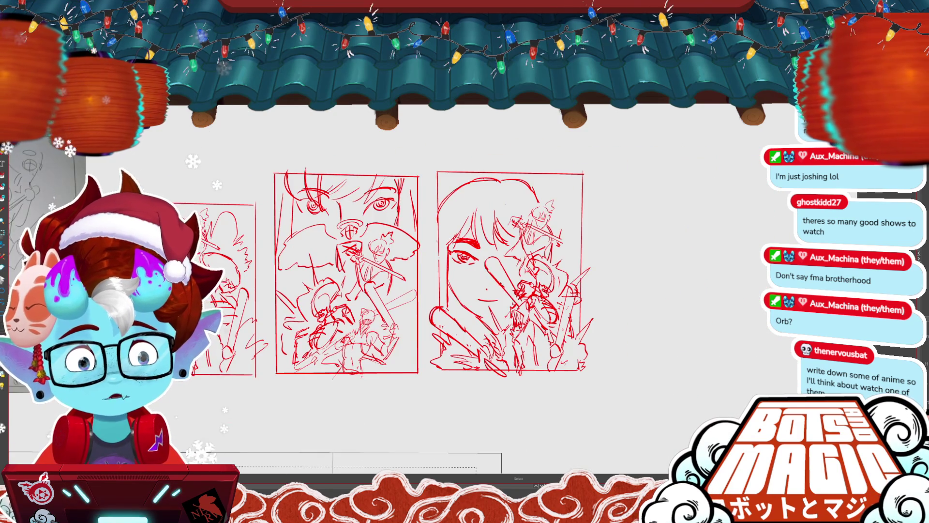
- Sketch an ear shape with a small circle at the girl-face thumbnail's top right
scroll(435, 266, "up", 1)
key("b")
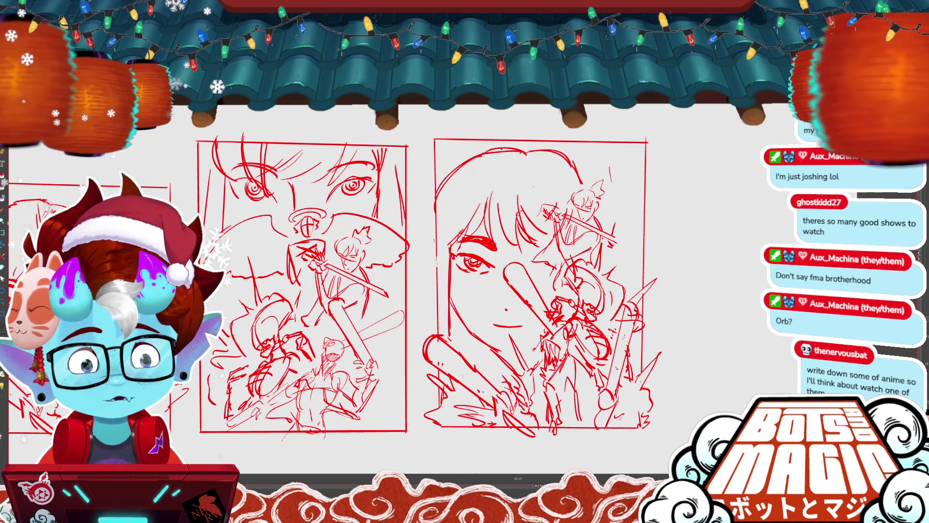
left_click_drag(586, 183, 604, 182)
left_click_drag(605, 150, 622, 220)
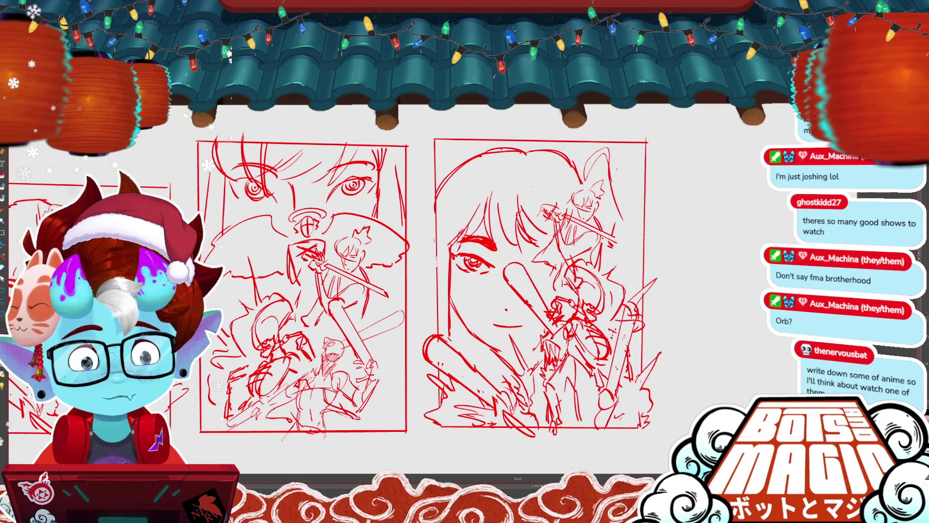
left_click_drag(622, 165, 620, 167)
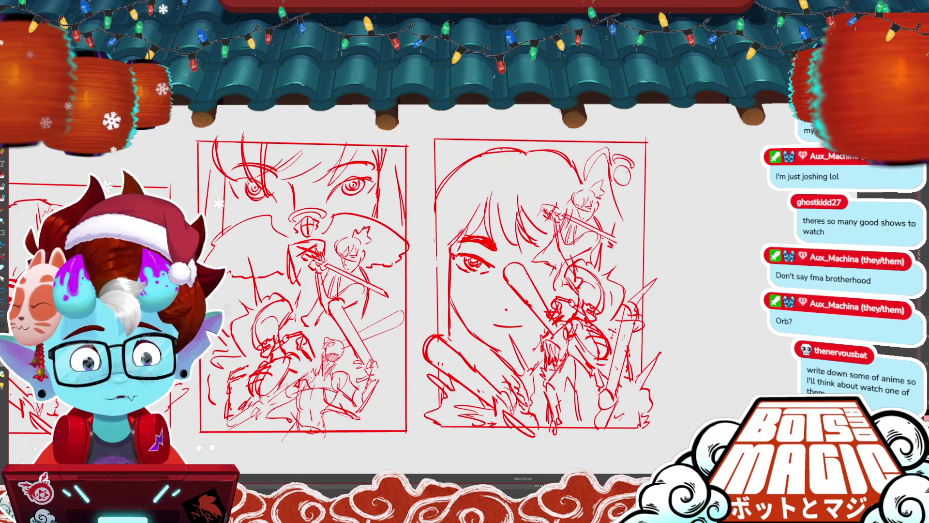
- Shrink and reshape the ear stroke with a selection, then deselect it
key("m")
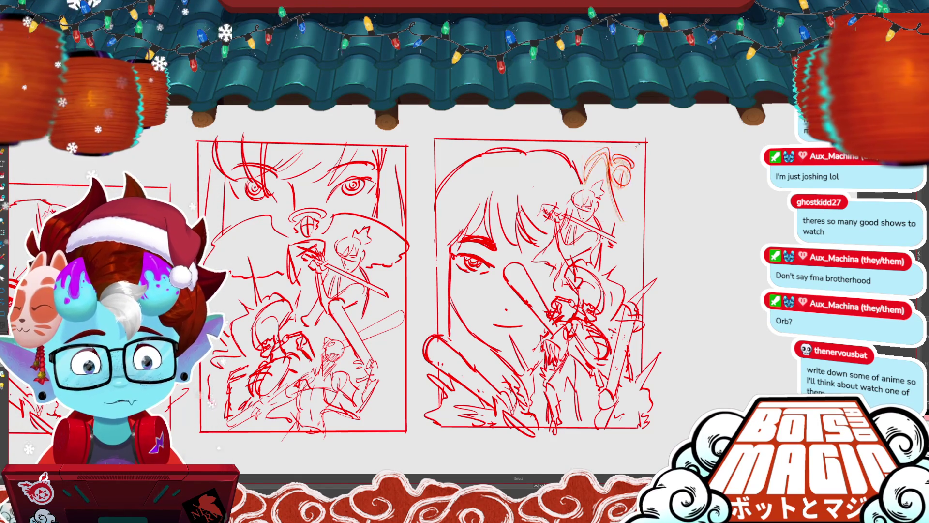
left_click_drag(634, 147, 630, 150)
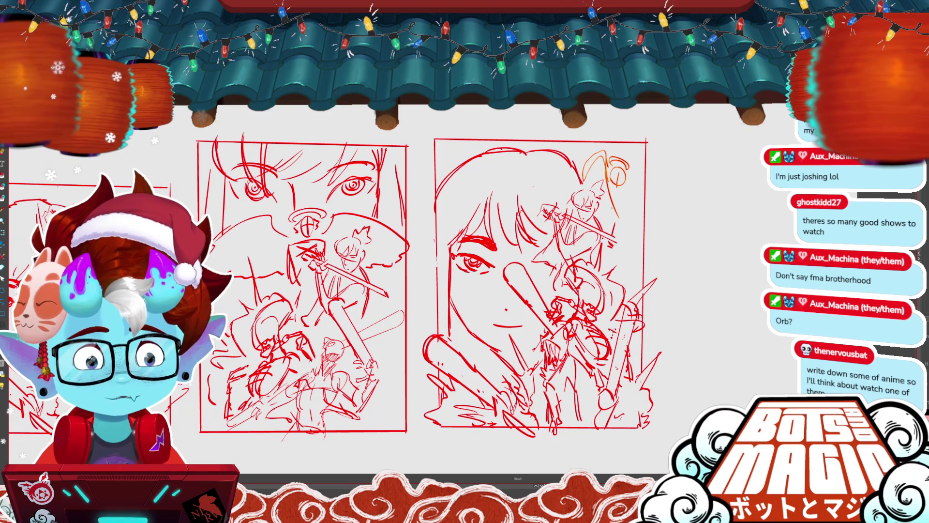
key("Return")
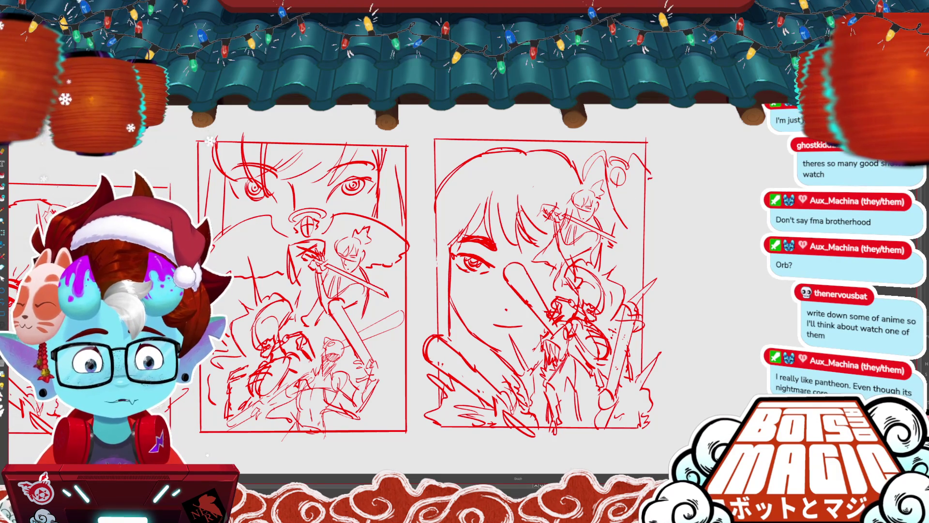
key("b")
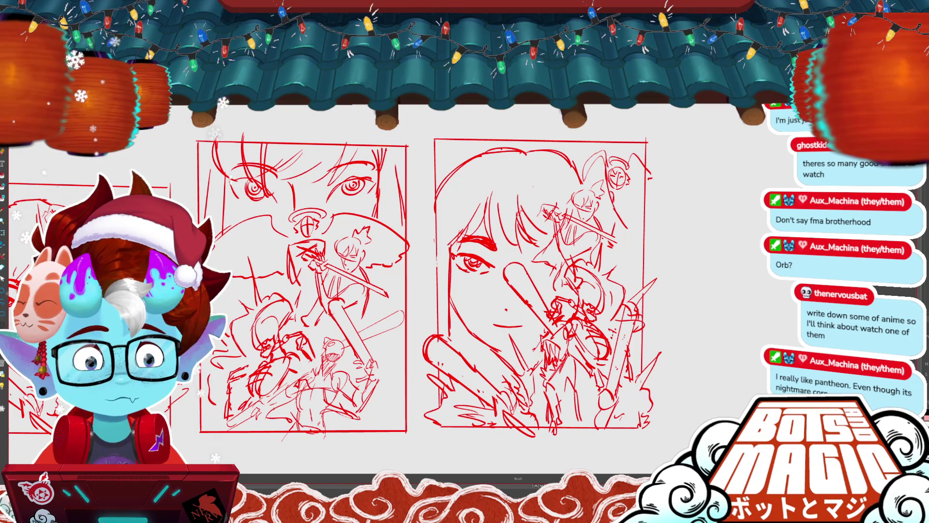
key("Return")
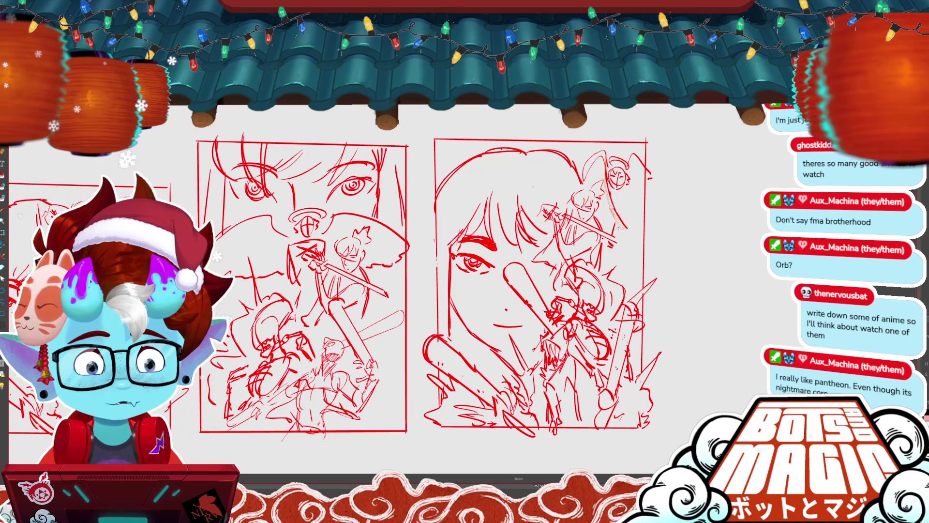
key("b")
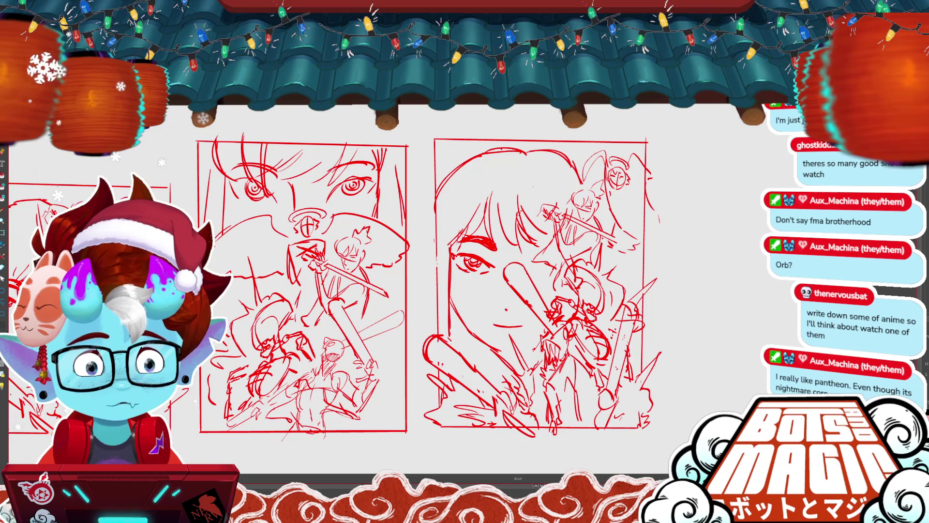
scroll(336, 273, "down", 1)
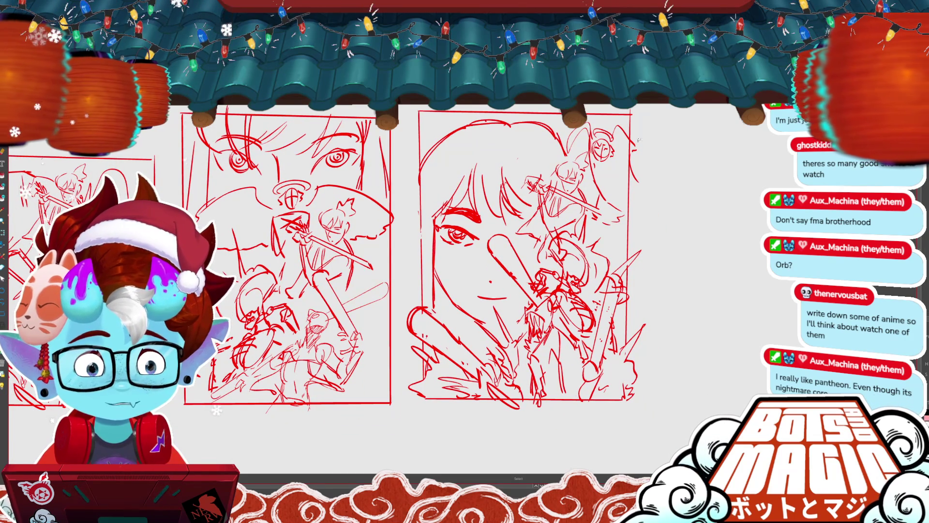
- Move the small stroke in the girl-face thumbnail higher and rotate it
key("o")
left_click(634, 167)
left_click_drag(640, 203, 636, 131)
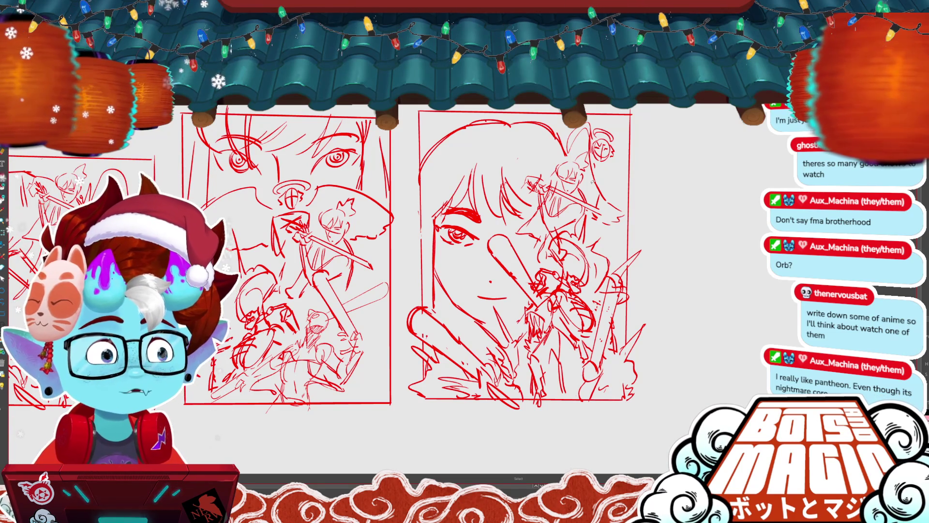
- Write VIN after the fourth bullet of the popular anime list
left_click_drag(525, 242, 321, 284)
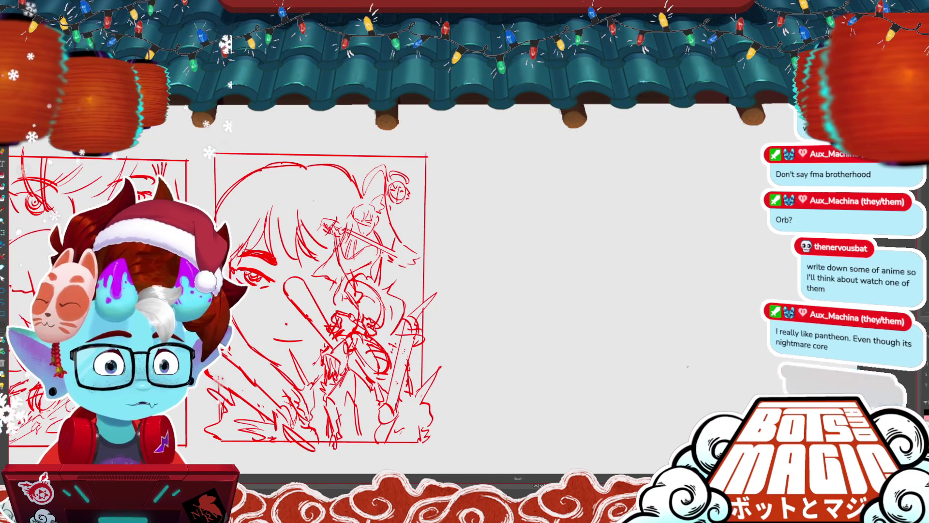
scroll(326, 291, "up", 2)
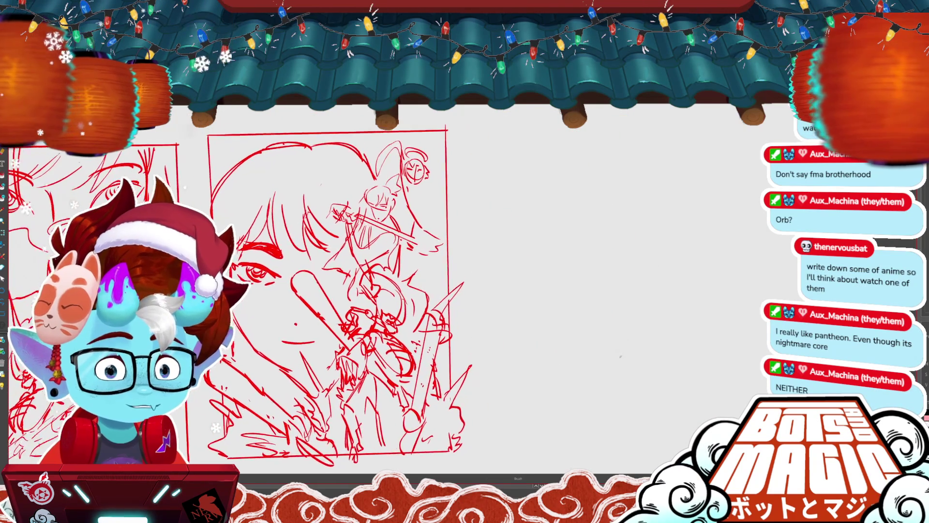
scroll(334, 290, "up", 1)
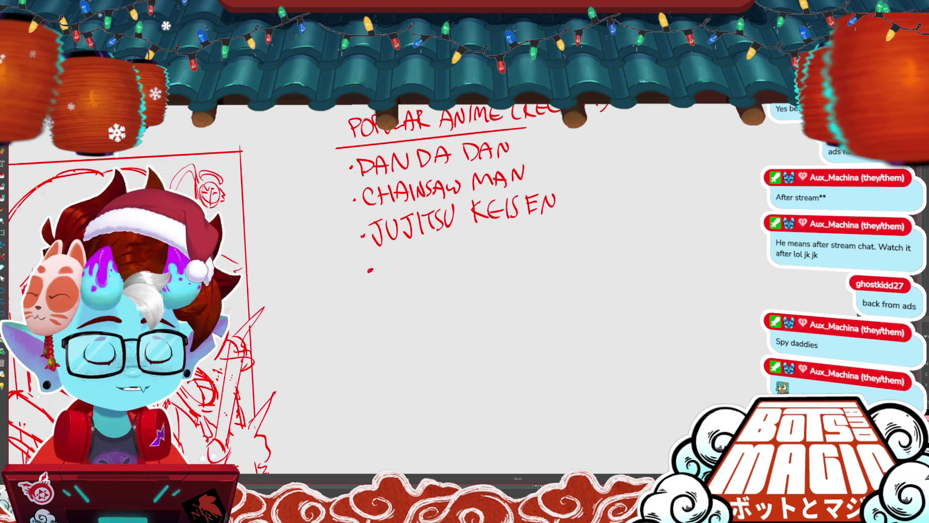
mouse_move(380, 256)
left_mouse_down()
mouse_move(394, 254)
mouse_move(398, 275)
mouse_move(413, 252)
mouse_move(438, 269)
mouse_move(454, 250)
left_mouse_up()
- Finish writing VINLAND SAGA and dot a bullet for the next item
left_click_drag(457, 267, 506, 260)
left_click_drag(494, 252, 536, 260)
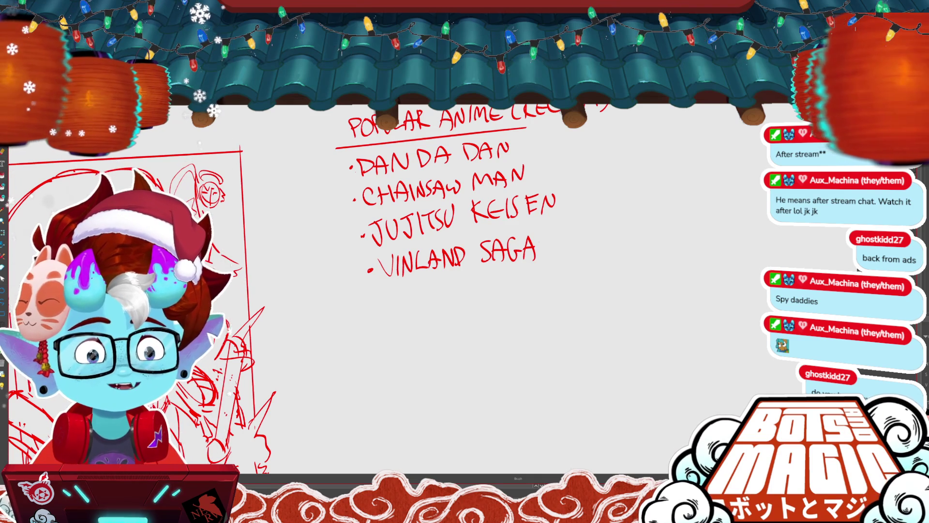
left_click(379, 304)
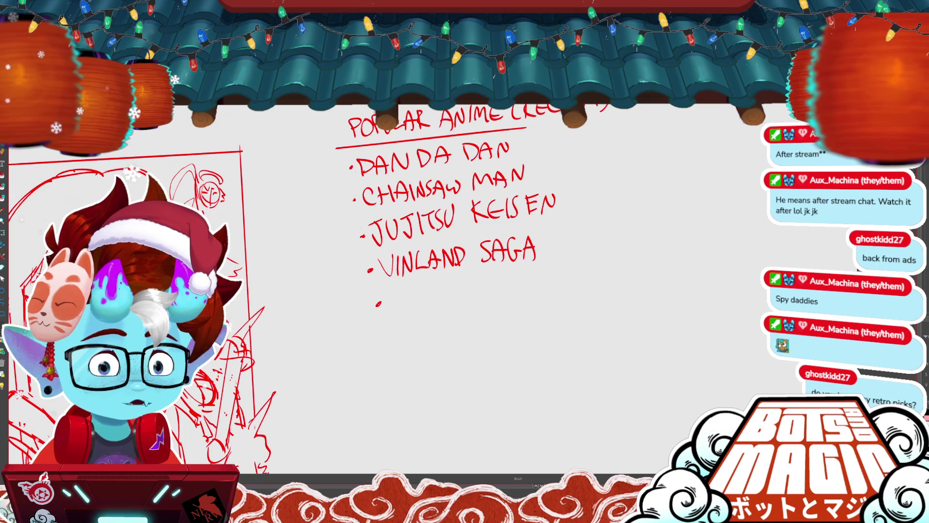
- Write and underline a RETRO heading, with VAMPIRE HUNTER as its first title
left_click_drag(551, 390, 506, 356)
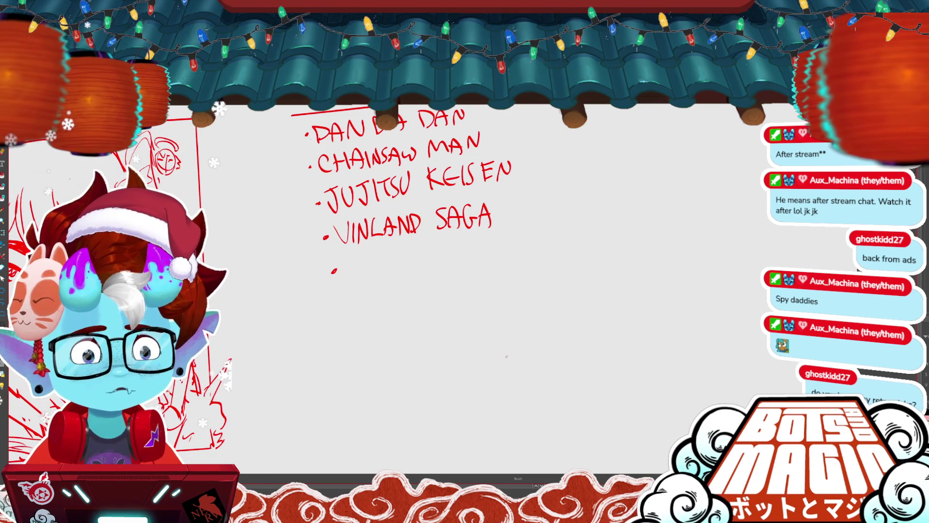
left_click_drag(616, 309, 490, 362)
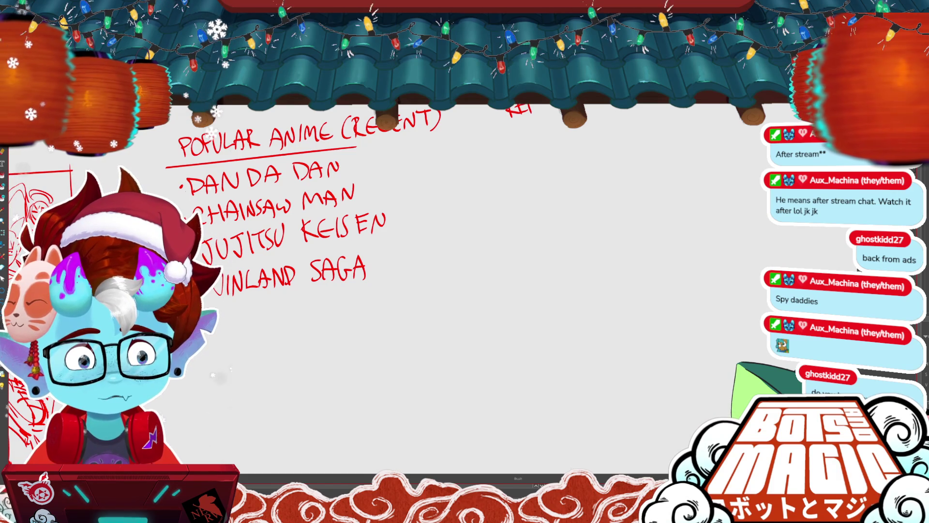
left_click_drag(530, 111, 550, 106)
left_click_drag(499, 125, 560, 112)
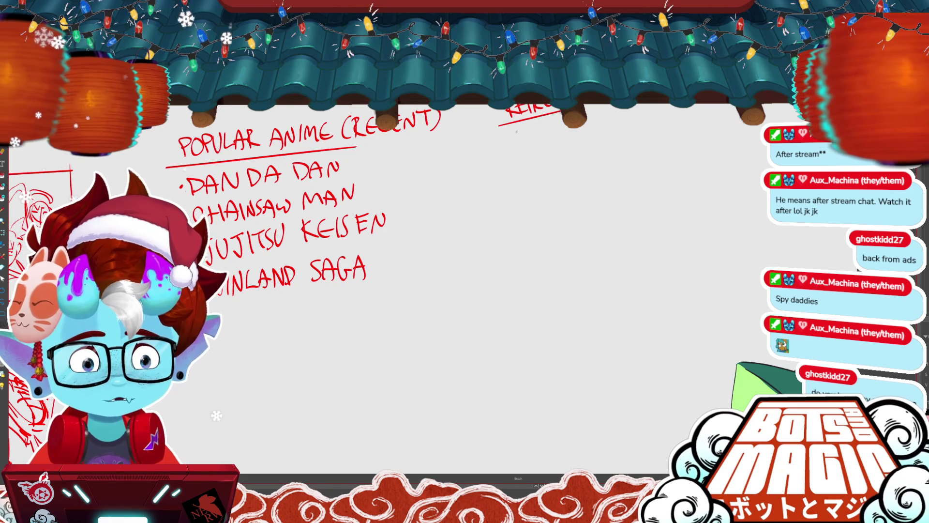
left_click_drag(501, 139, 512, 138)
left_click_drag(512, 153, 603, 127)
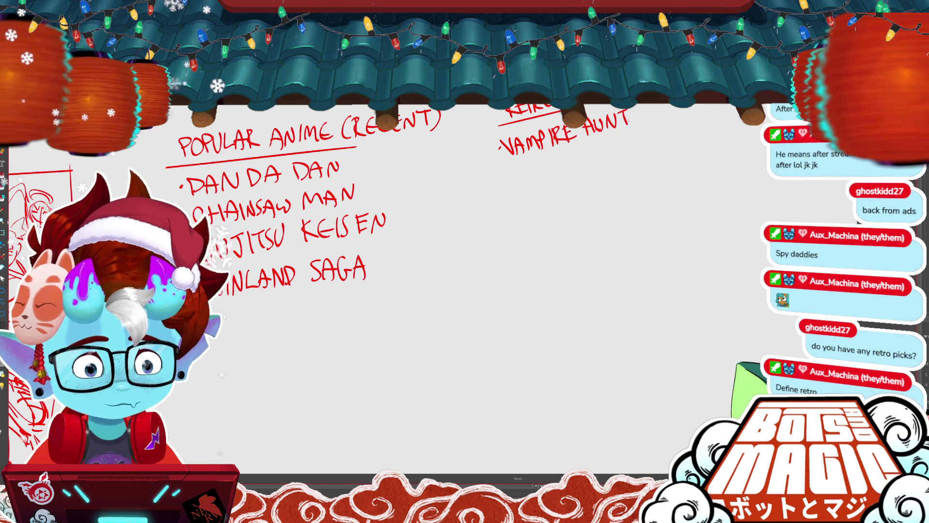
mouse_move(632, 112)
left_mouse_down()
mouse_move(641, 126)
mouse_move(673, 105)
left_mouse_up()
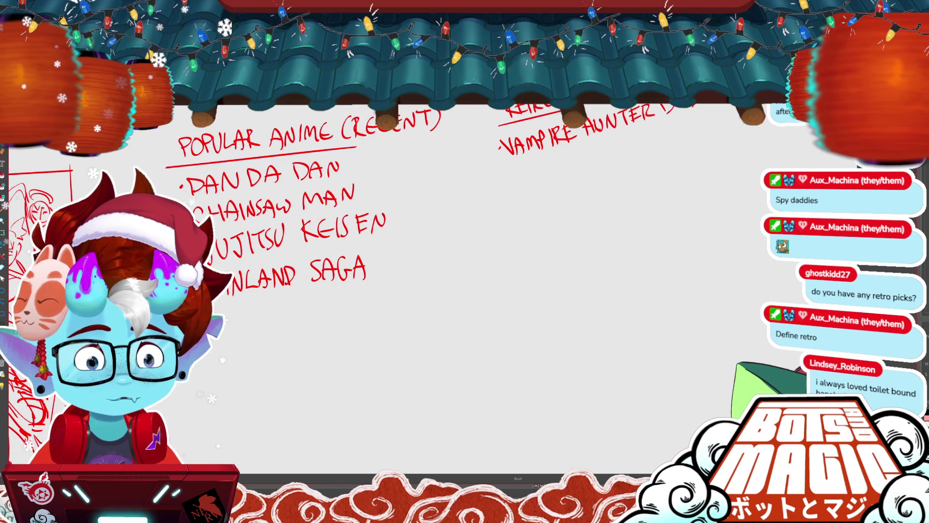
- Add a bullet and write NINJA SCROLL as the second Retro title
left_click(510, 179)
mouse_move(518, 187)
left_mouse_down()
mouse_move(530, 170)
mouse_move(569, 172)
mouse_move(584, 150)
mouse_move(578, 164)
mouse_move(592, 165)
left_mouse_up()
mouse_move(601, 148)
left_mouse_down()
mouse_move(602, 159)
mouse_move(612, 156)
left_mouse_up()
left_click_drag(619, 145, 629, 149)
left_click_drag(629, 140, 635, 144)
- Add a third bullet reading BLOOD THE LAST VAMPIRE
left_click(523, 207)
mouse_move(528, 198)
left_mouse_down()
mouse_move(536, 215)
mouse_move(555, 196)
left_mouse_up()
left_click_drag(562, 192, 569, 200)
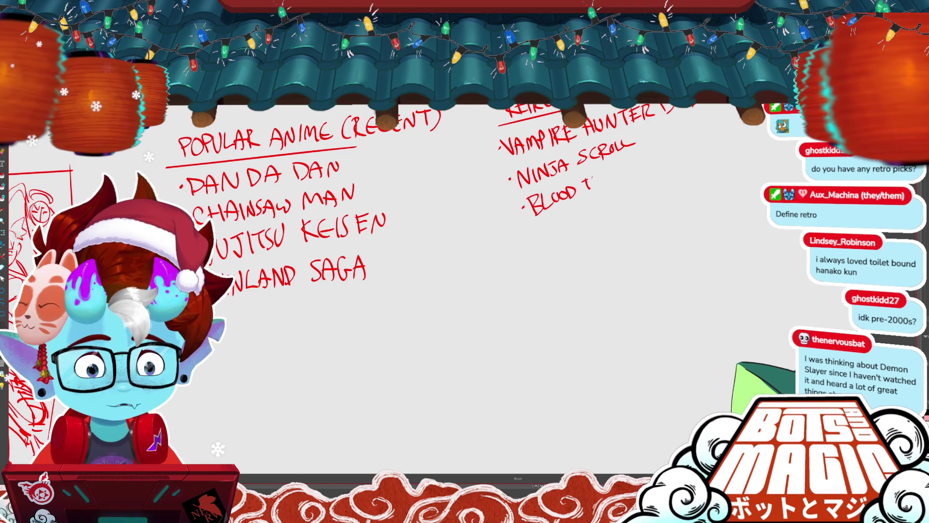
left_click_drag(620, 167, 644, 156)
mouse_move(640, 158)
left_mouse_down()
mouse_move(641, 170)
mouse_move(657, 148)
left_mouse_up()
mouse_move(656, 162)
left_mouse_down()
mouse_move(673, 148)
mouse_move(675, 158)
left_mouse_up()
left_click_drag(677, 155, 692, 140)
left_click_drag(695, 145, 702, 135)
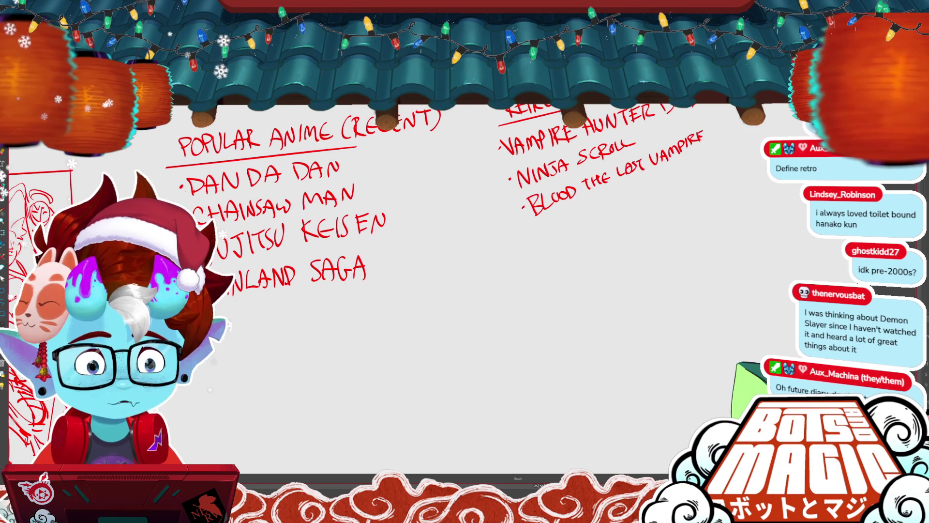
left_click_drag(465, 290, 486, 353)
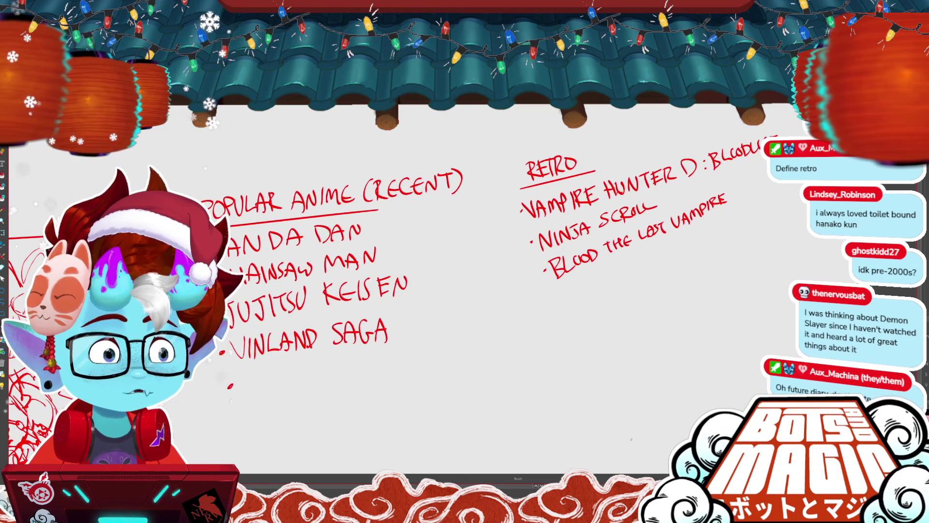
- Lasso the RETRO list, rotate it level and shift it left
key("m")
left_click_drag(753, 209, 498, 219)
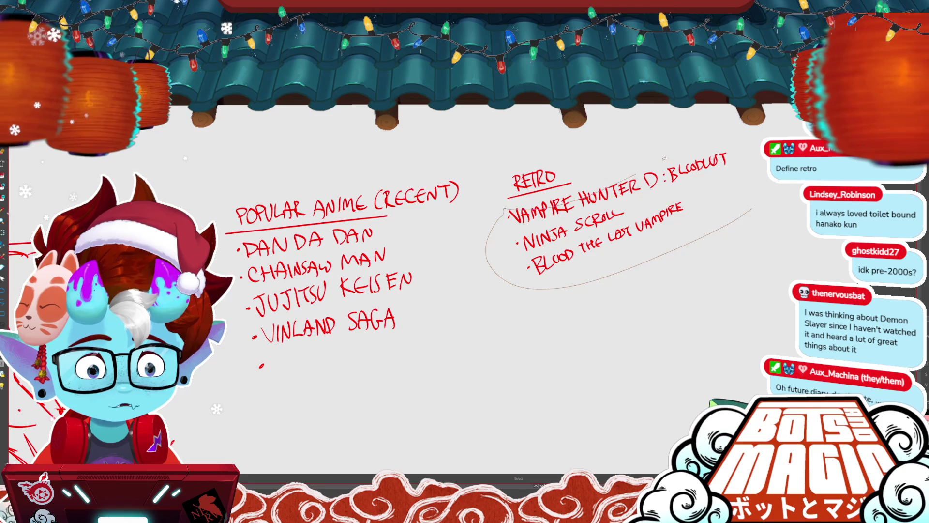
left_click_drag(632, 175, 748, 204)
key("Return")
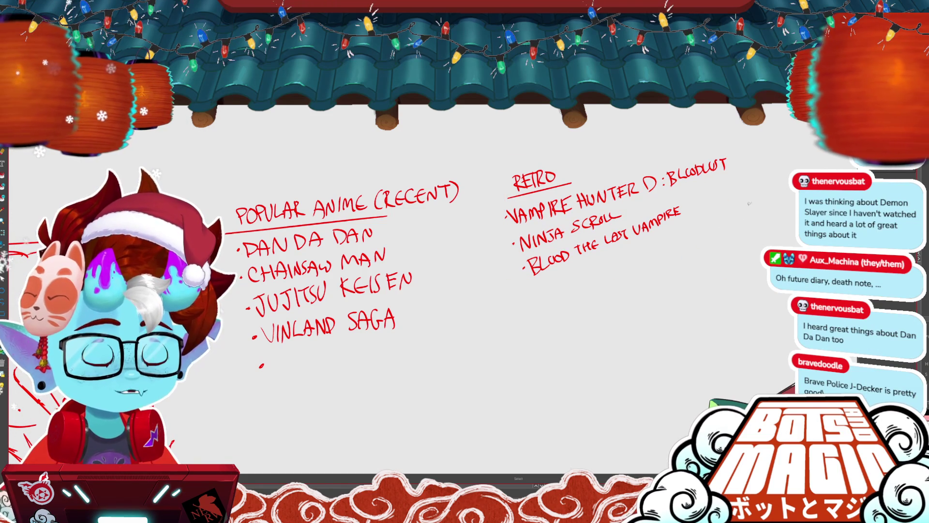
- Write COWBOY BE and PANTY entries in the Retro list
key("b")
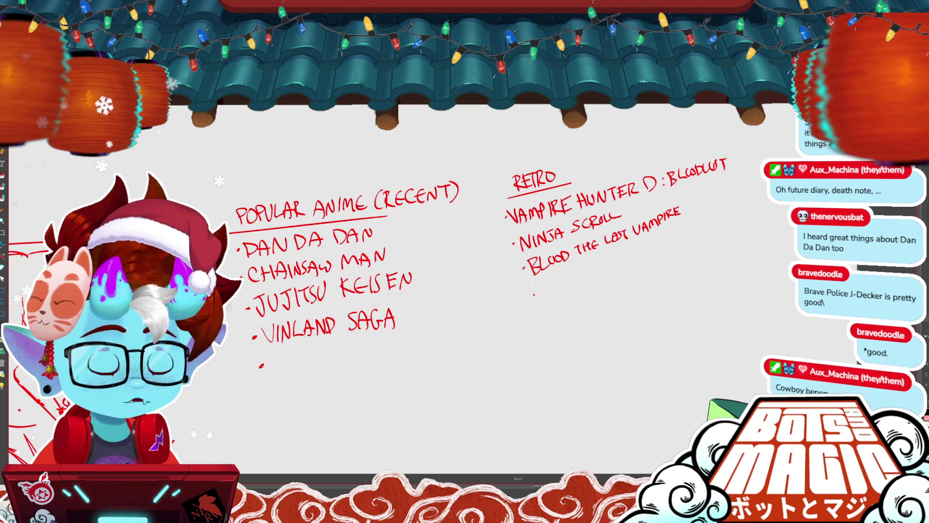
left_click_drag(556, 285, 601, 265)
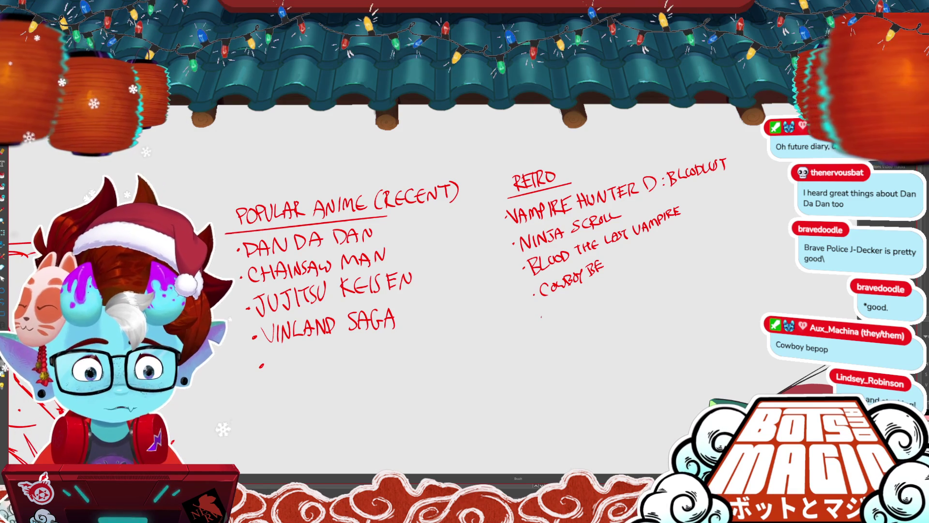
left_click_drag(547, 320, 582, 303)
mouse_move(585, 294)
left_mouse_down()
mouse_move(581, 310)
mouse_move(600, 312)
mouse_move(620, 280)
left_mouse_up()
mouse_move(614, 282)
left_mouse_down()
mouse_move(615, 295)
mouse_move(641, 289)
left_mouse_up()
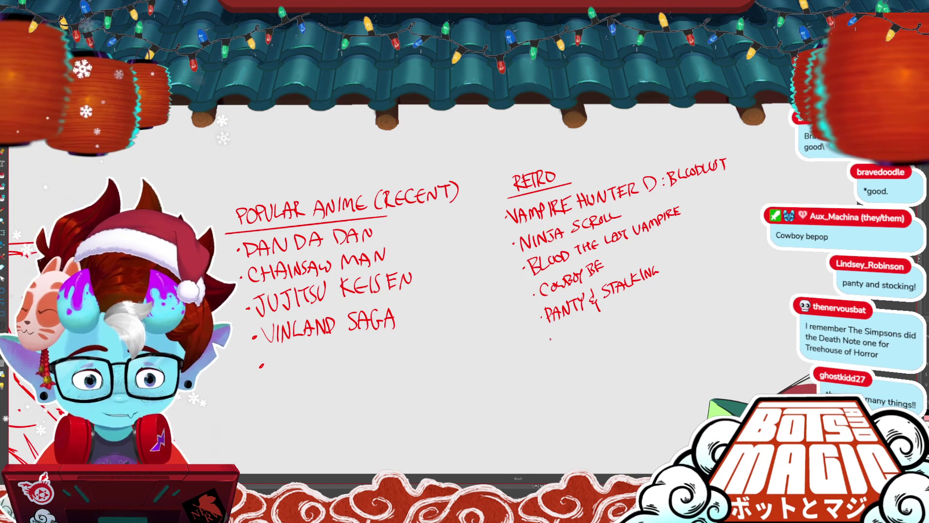
left_click_drag(750, 385, 674, 330)
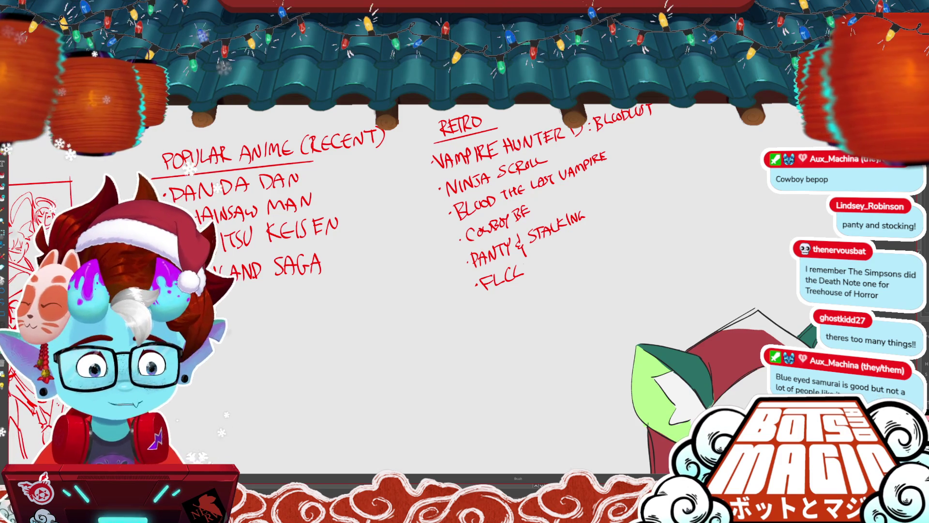
- Extend COWBOY BE toward BEBOP, undo a stray stroke, and add the G to TRIGUN
scroll(465, 242, "down", 2)
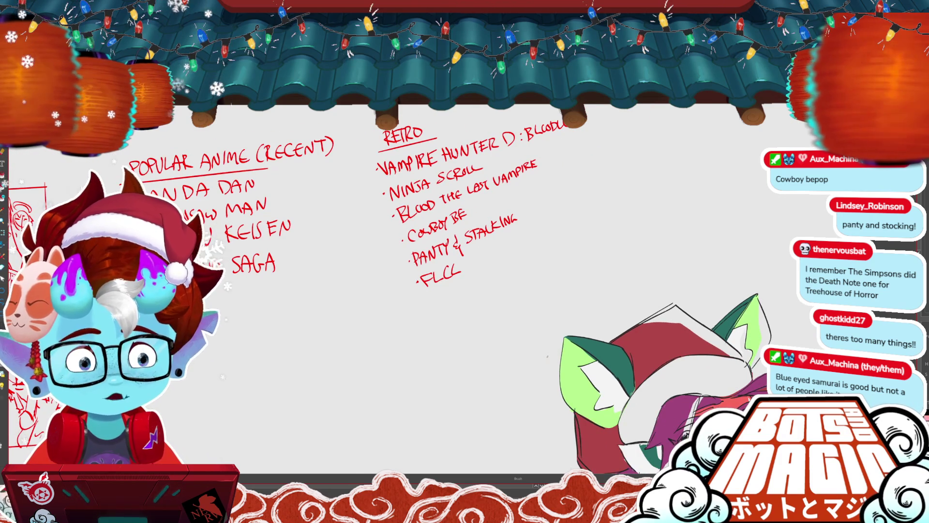
mouse_move(466, 208)
left_mouse_down()
mouse_move(467, 217)
mouse_move(473, 208)
left_mouse_up()
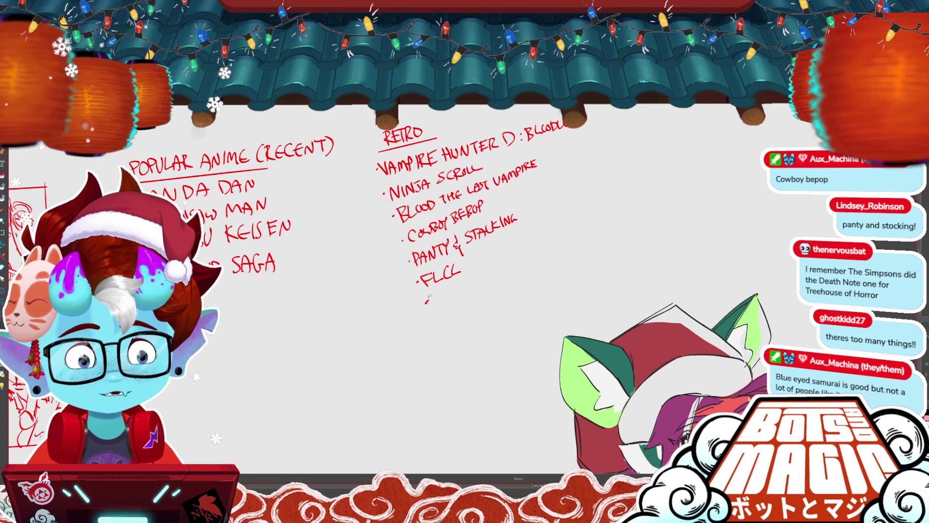
key("ctrl+z")
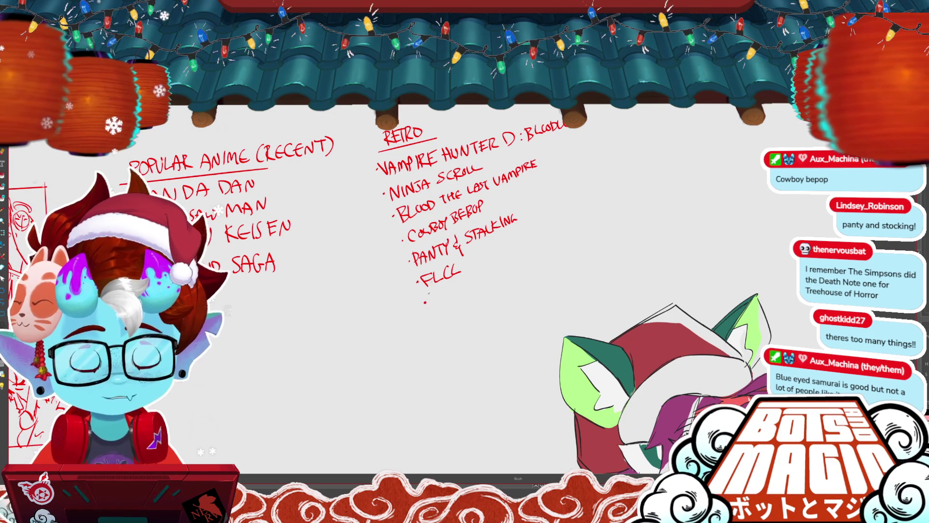
left_click_drag(438, 290, 449, 302)
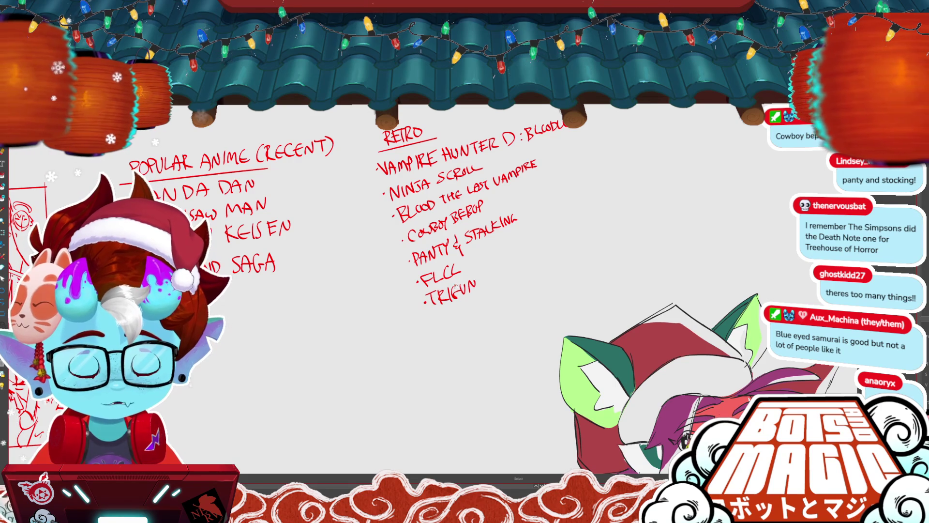
left_click_drag(463, 284, 460, 293)
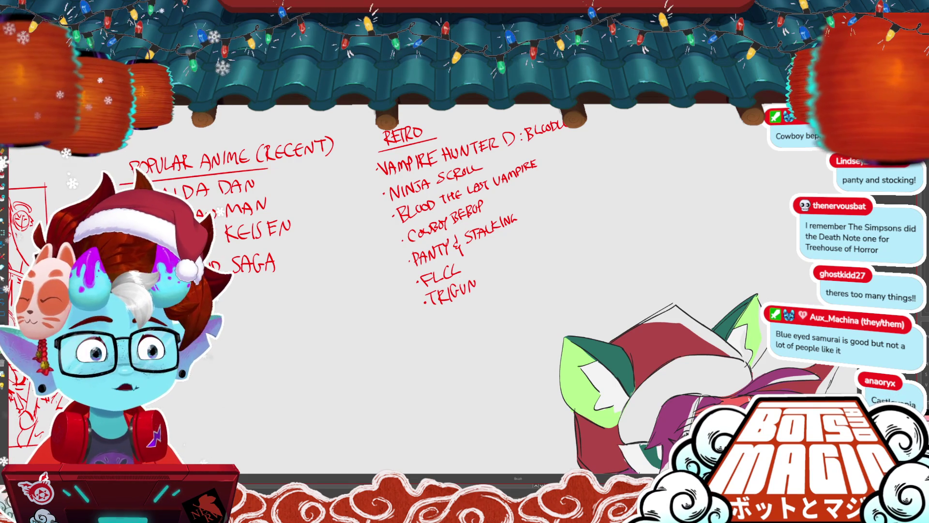
- Write CAS as a new entry under VINLAND SAGA
left_click_drag(339, 241, 481, 235)
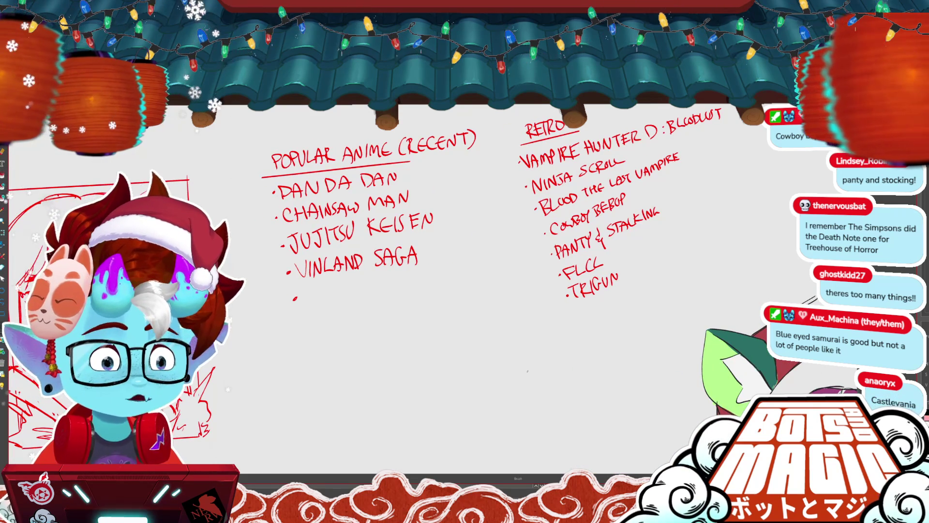
mouse_move(311, 288)
left_mouse_down()
mouse_move(306, 307)
mouse_move(322, 305)
left_mouse_up()
left_click_drag(313, 299, 320, 299)
mouse_move(327, 291)
left_mouse_down()
mouse_move(320, 304)
mouse_move(390, 298)
left_mouse_up()
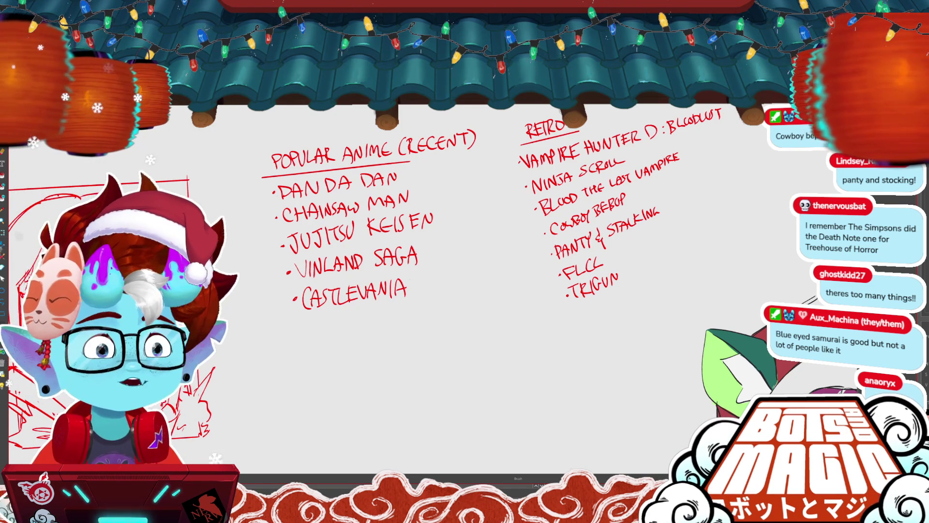
- Write REDLINE as the next Retro title
left_click_drag(581, 290, 365, 307)
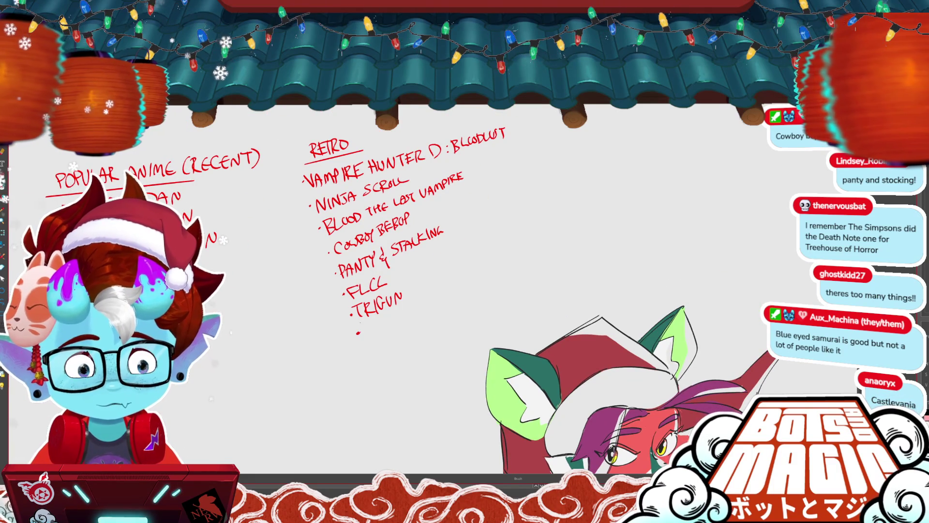
mouse_move(373, 322)
left_mouse_down()
mouse_move(370, 335)
mouse_move(393, 329)
left_mouse_up()
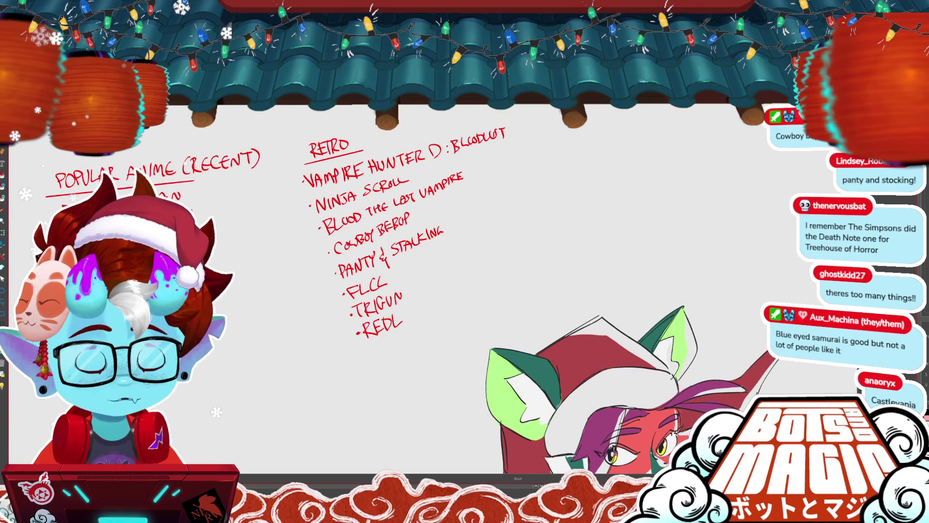
left_click_drag(418, 313, 426, 310)
left_click_drag(419, 320, 429, 317)
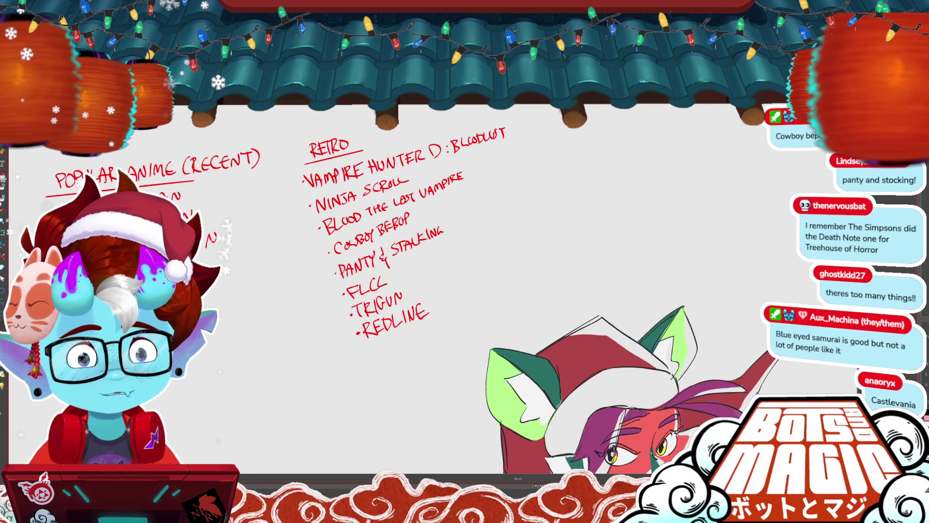
- Add a bullet below REDLINE reading RANMA 1/2
left_click(367, 353)
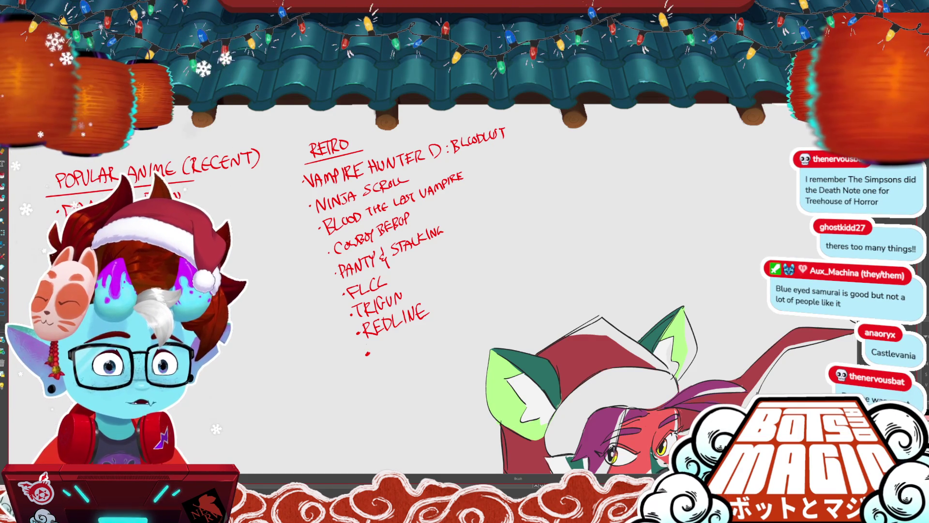
left_click(367, 353)
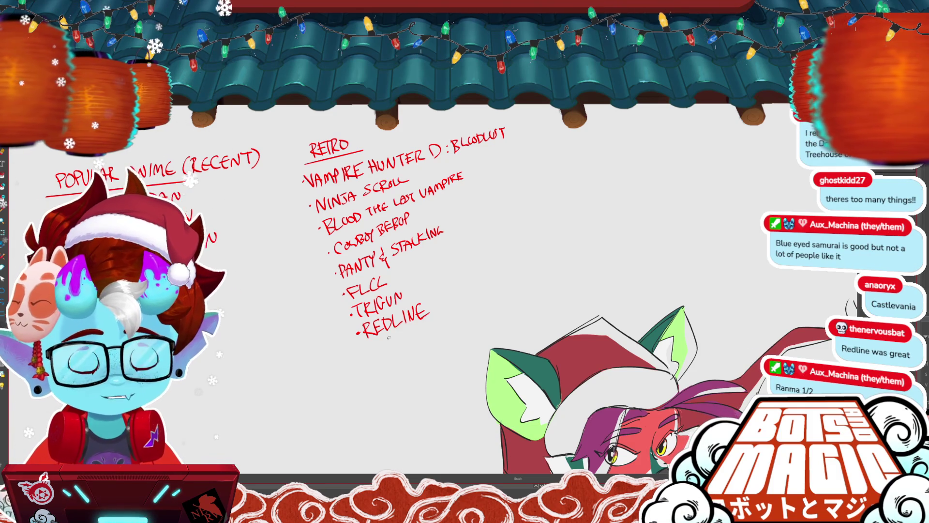
left_click_drag(371, 357, 422, 335)
left_click_drag(426, 325, 422, 343)
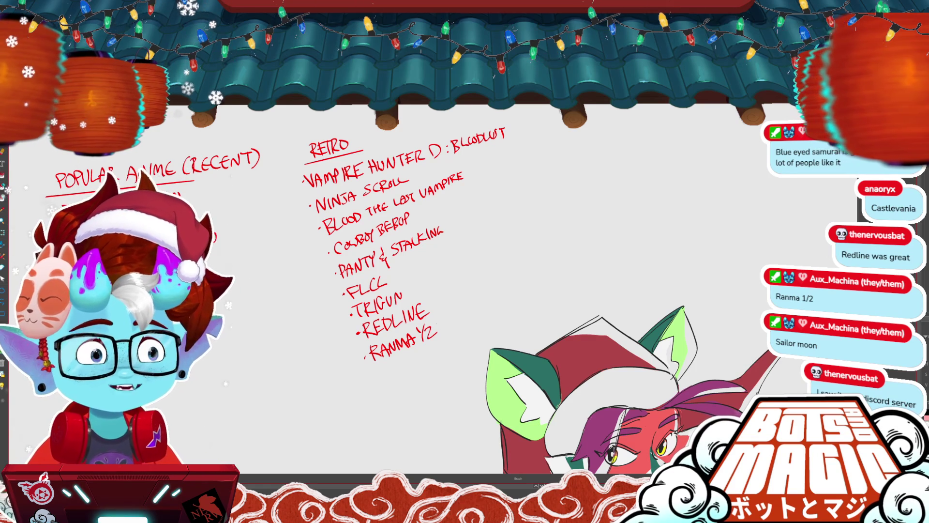
left_click_drag(387, 242, 281, 273)
left_click_drag(291, 242, 566, 381)
left_click_drag(387, 242, 434, 300)
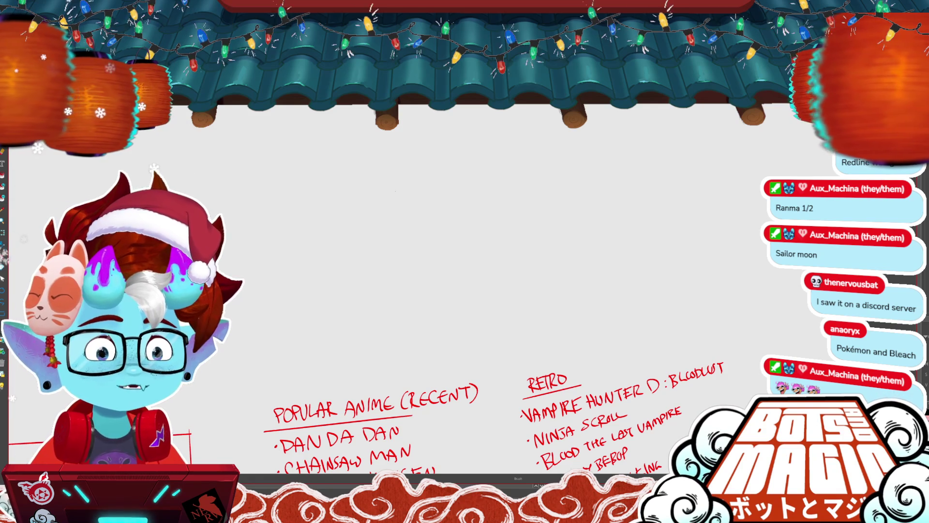
- Write and underline the heading BOT'S PERSONAL FAVS
scroll(410, 184, "down", 1)
mouse_move(406, 172)
left_mouse_down()
mouse_move(407, 186)
mouse_move(429, 171)
left_mouse_up()
mouse_move(424, 173)
left_mouse_down()
mouse_move(423, 185)
mouse_move(451, 172)
left_mouse_up()
mouse_move(462, 165)
left_mouse_down()
mouse_move(460, 178)
mouse_move(482, 177)
left_mouse_up()
mouse_move(486, 175)
left_mouse_down()
mouse_move(491, 162)
mouse_move(504, 177)
mouse_move(533, 154)
left_mouse_up()
mouse_move(537, 163)
left_mouse_down()
mouse_move(552, 147)
mouse_move(554, 159)
left_mouse_up()
left_click_drag(395, 193, 566, 161)
scroll(465, 261, "down", 2)
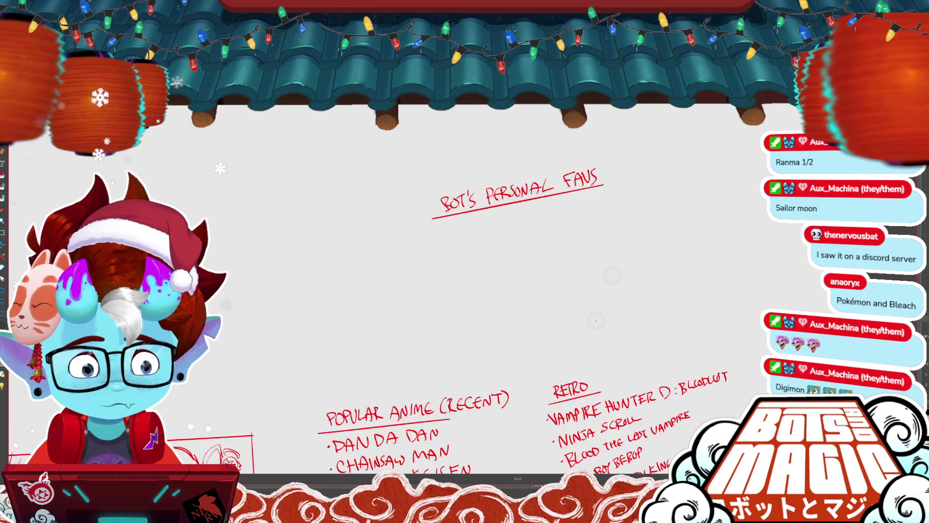
scroll(518, 194, "up", 3)
- List MADE IN ABYSS with a circled asterisk, then dot a second bullet
mouse_move(434, 232)
left_mouse_down()
mouse_move(471, 239)
mouse_move(482, 209)
mouse_move(488, 235)
left_mouse_up()
left_click_drag(475, 228, 493, 209)
left_click_drag(492, 208, 495, 235)
mouse_move(533, 202)
left_mouse_down()
mouse_move(532, 228)
mouse_move(527, 216)
mouse_move(562, 218)
mouse_move(588, 189)
mouse_move(624, 203)
mouse_move(624, 193)
left_mouse_up()
mouse_move(629, 180)
left_mouse_down()
mouse_move(630, 206)
mouse_move(644, 196)
left_mouse_up()
left_click_drag(658, 175, 651, 205)
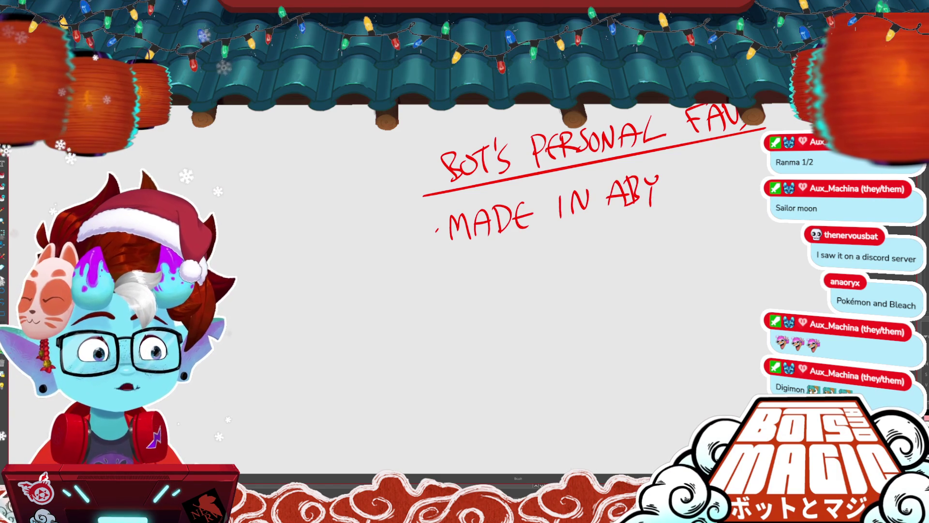
mouse_move(667, 173)
left_mouse_down()
mouse_move(573, 169)
mouse_move(566, 198)
left_mouse_up()
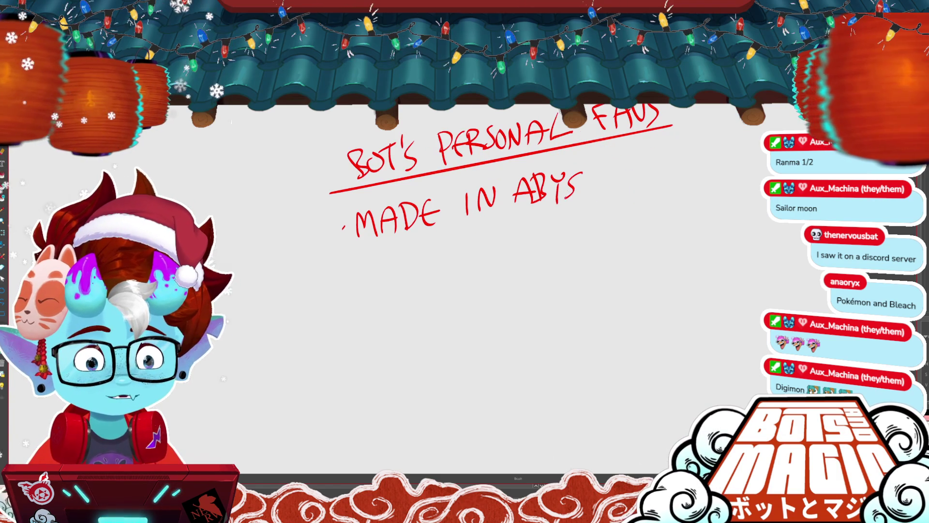
left_click_drag(597, 172, 583, 194)
left_click_drag(501, 159, 445, 203)
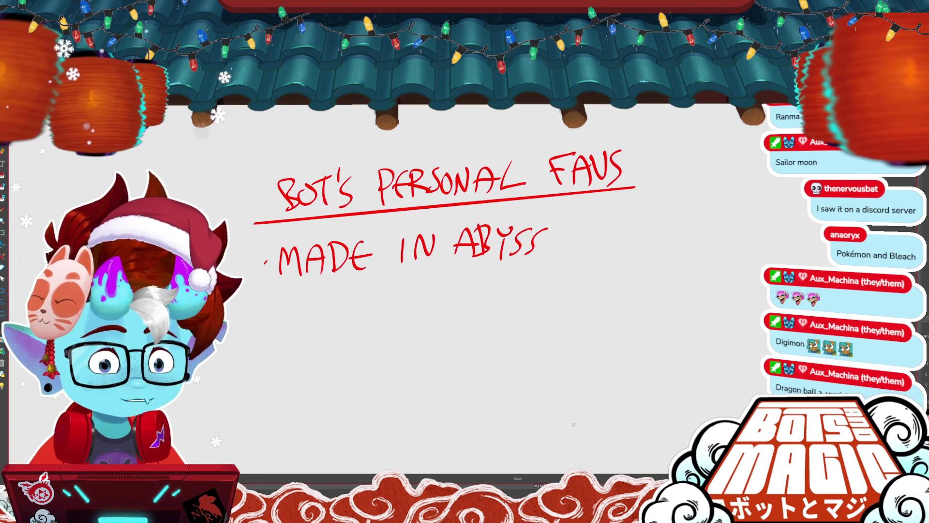
mouse_move(561, 215)
left_mouse_down()
mouse_move(574, 224)
mouse_move(566, 237)
mouse_move(563, 208)
left_mouse_up()
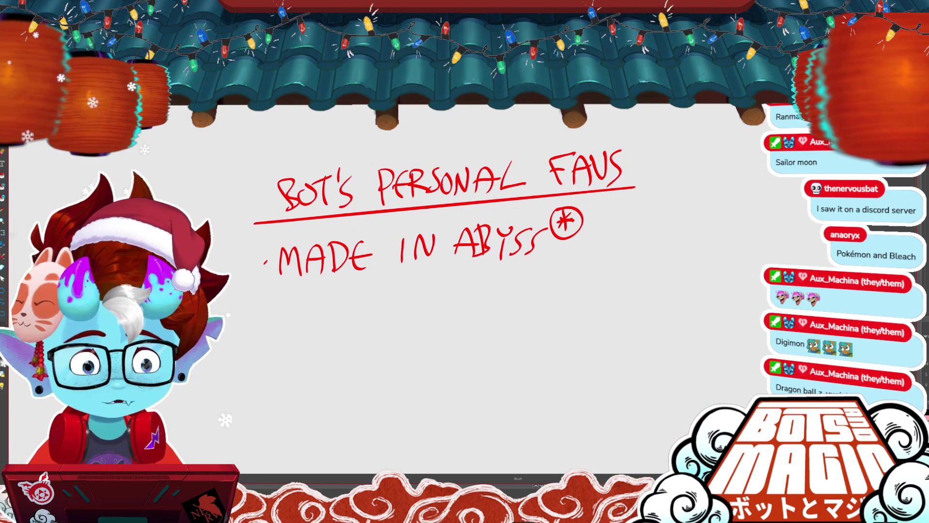
left_click(270, 314)
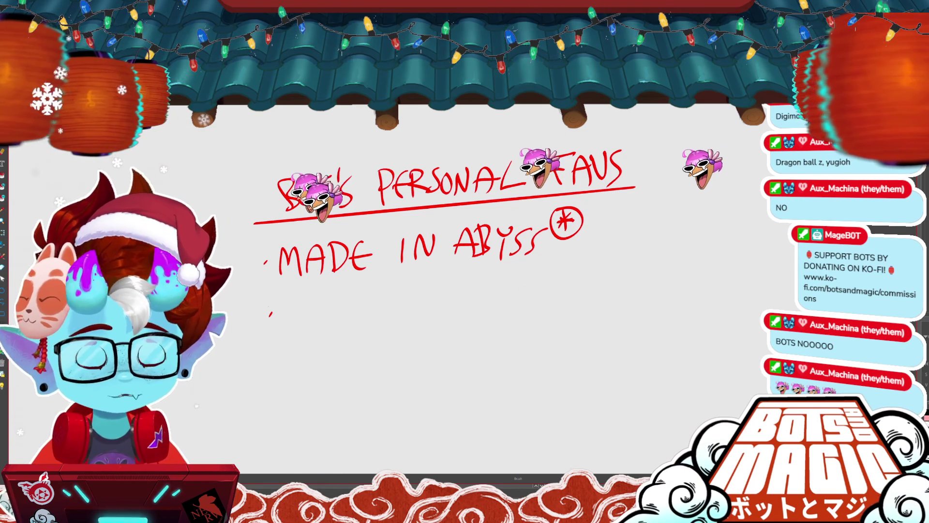
- Drag the circled asterisk's bottom handle to shrink it slightly, then deselect
left_click_drag(552, 346, 625, 314)
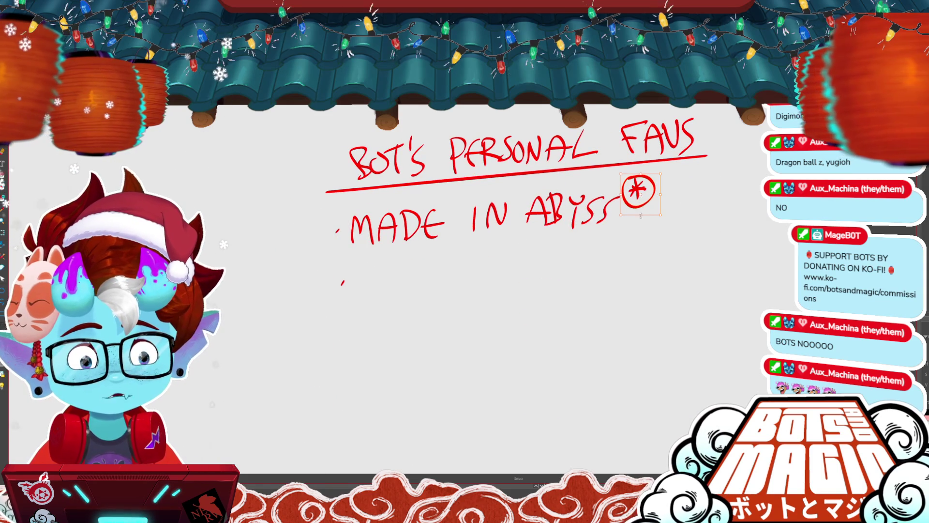
left_click_drag(640, 215, 646, 224)
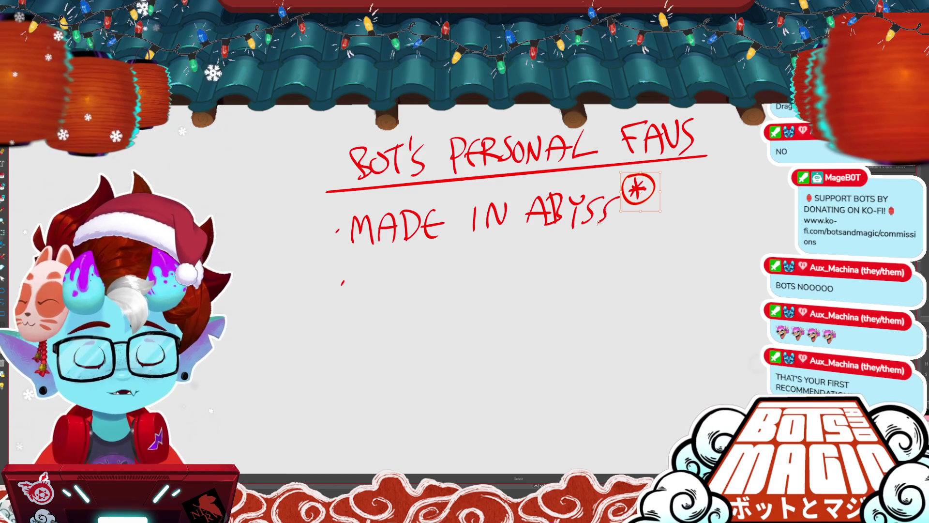
key("b")
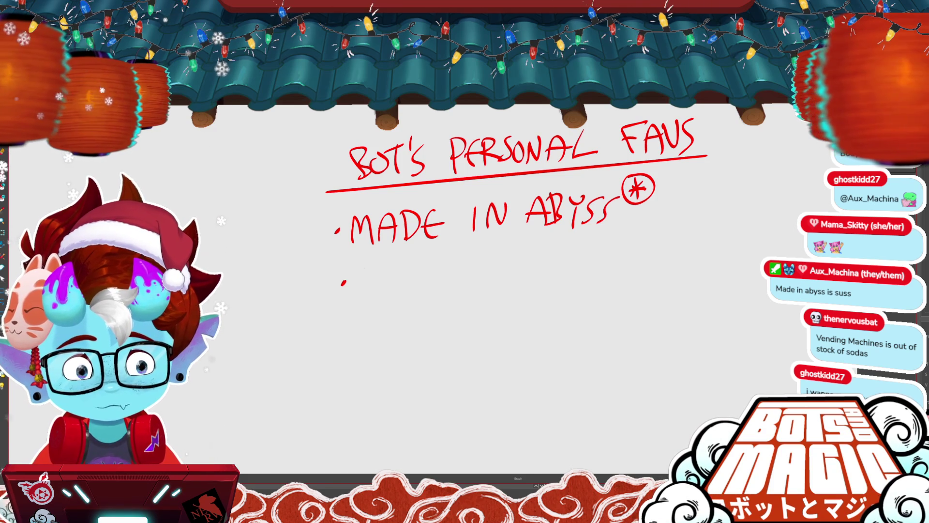
mouse_move(359, 260)
left_mouse_down()
mouse_move(361, 296)
mouse_move(380, 292)
left_mouse_up()
- Write RE:CREATORS at the second bullet of the favourites list
left_click_drag(383, 258, 419, 284)
mouse_move(426, 252)
left_mouse_down()
mouse_move(425, 285)
mouse_move(506, 275)
mouse_move(517, 245)
left_mouse_up()
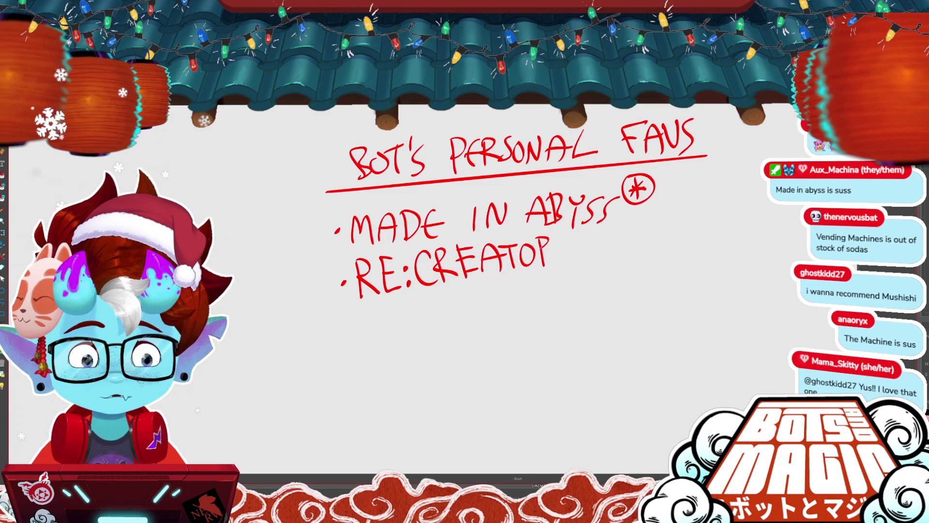
left_click_drag(539, 254, 554, 273)
left_click_drag(569, 239, 557, 262)
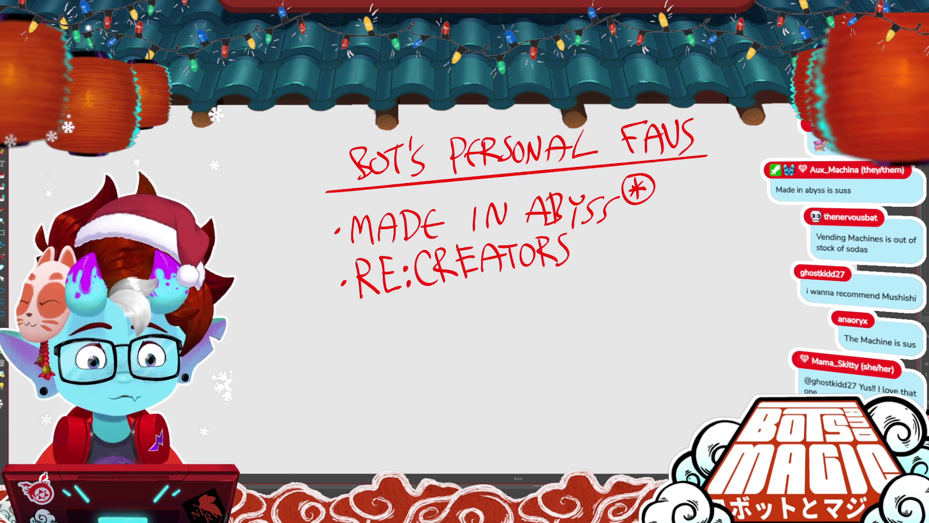
- Delete the stray red strokes and diagonal line beside the list
mouse_move(725, 229)
left_mouse_down()
mouse_move(719, 252)
mouse_move(773, 243)
mouse_move(808, 141)
left_mouse_up()
mouse_move(691, 368)
left_mouse_down()
mouse_move(445, 368)
mouse_move(424, 462)
left_mouse_up()
mouse_move(530, 236)
left_mouse_down()
mouse_move(551, 228)
mouse_move(550, 290)
mouse_move(598, 309)
mouse_move(615, 286)
mouse_move(631, 312)
mouse_move(650, 295)
left_mouse_up()
key("Delete")
mouse_move(362, 352)
left_mouse_down()
mouse_move(543, 287)
mouse_move(756, 259)
left_mouse_up()
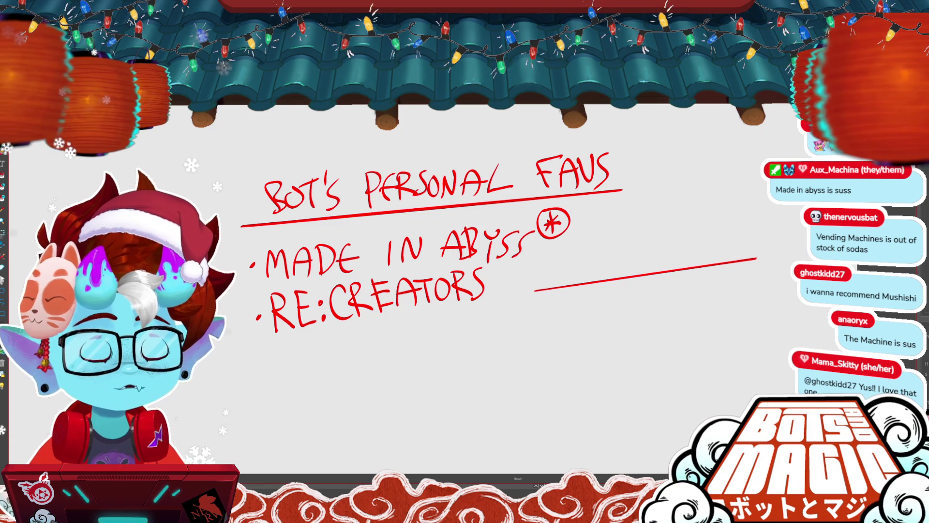
key("v")
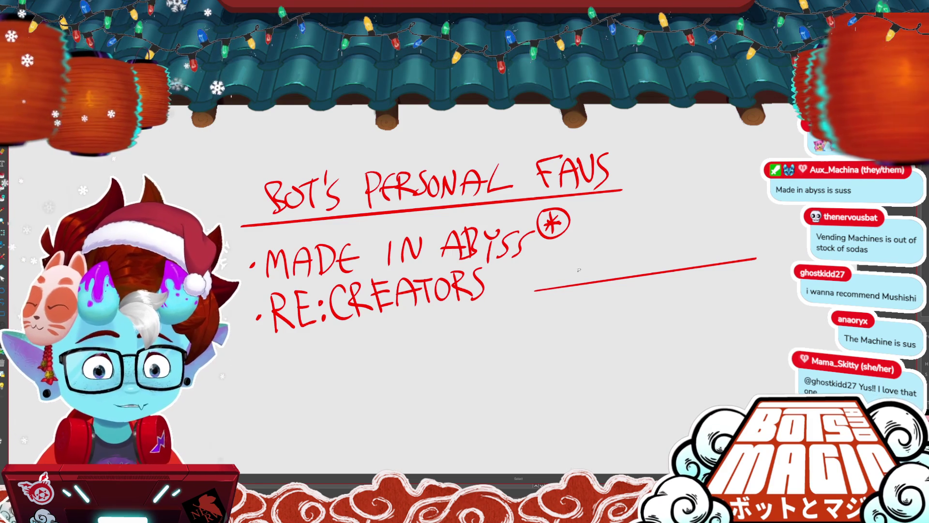
key("b")
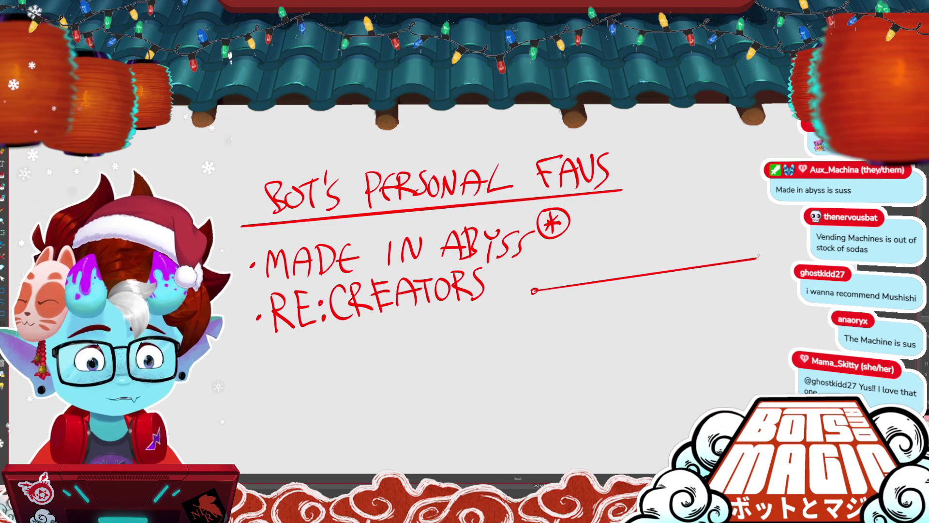
key("v")
left_click(758, 257)
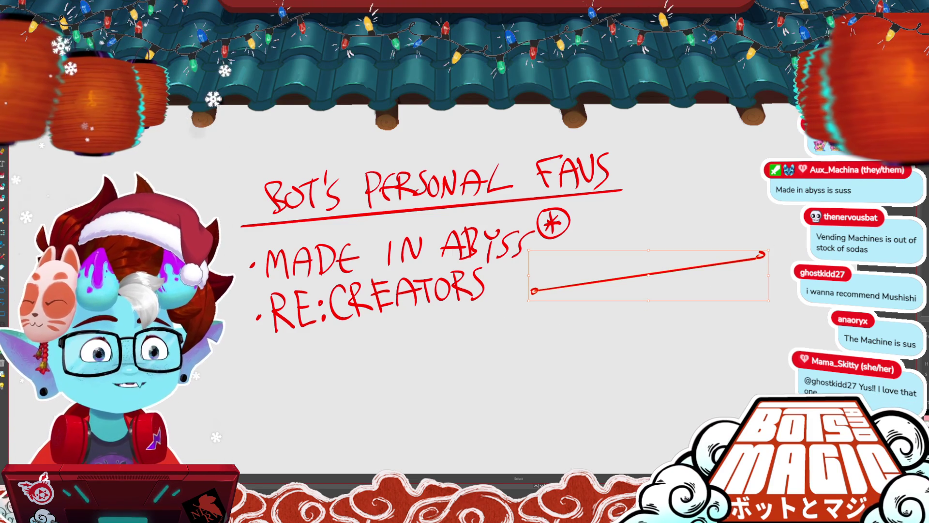
key("Delete")
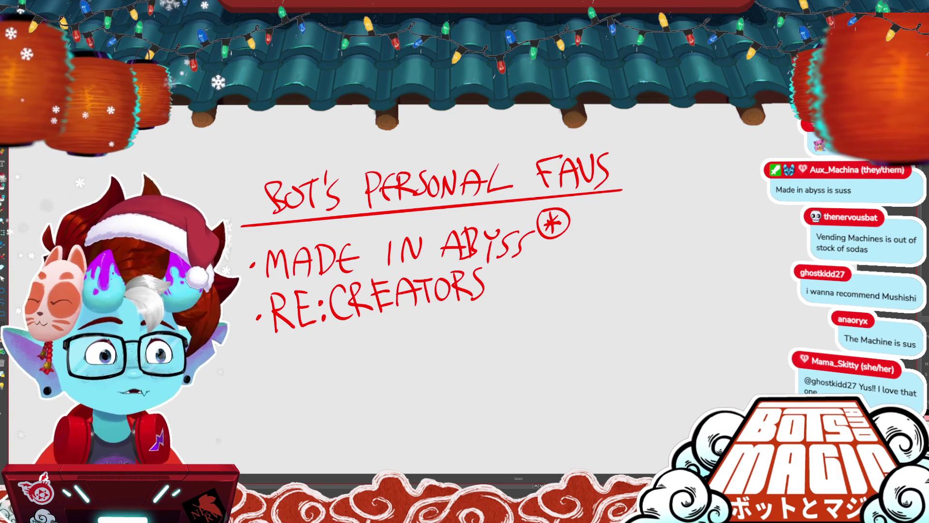
- Lasso RE:CREATORS, scale it up by its corner handle, then dot a third bullet beneath
left_click_drag(436, 242, 481, 227)
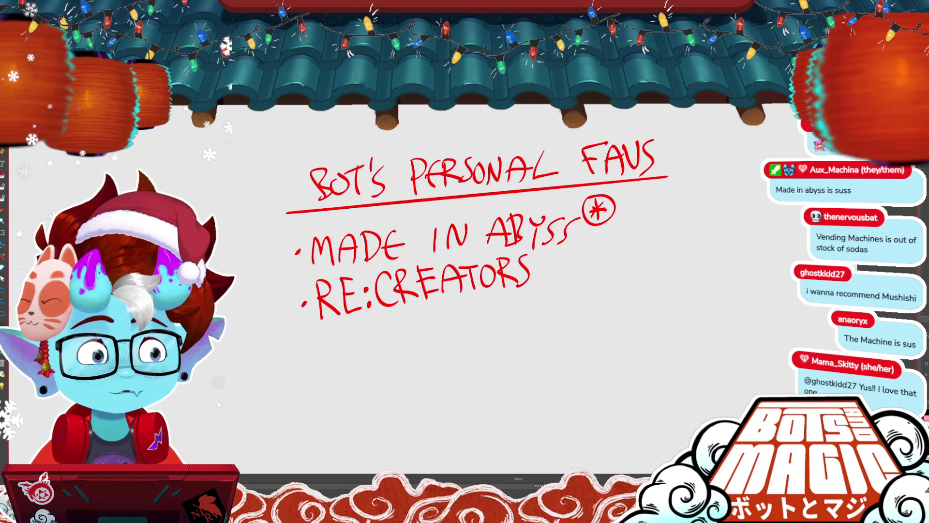
left_click_drag(543, 275, 289, 277)
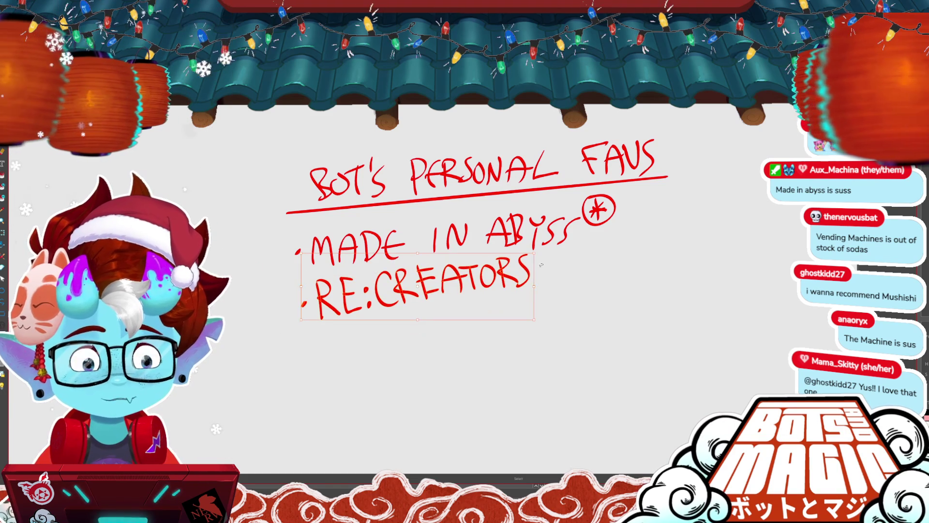
left_click_drag(534, 320, 543, 322)
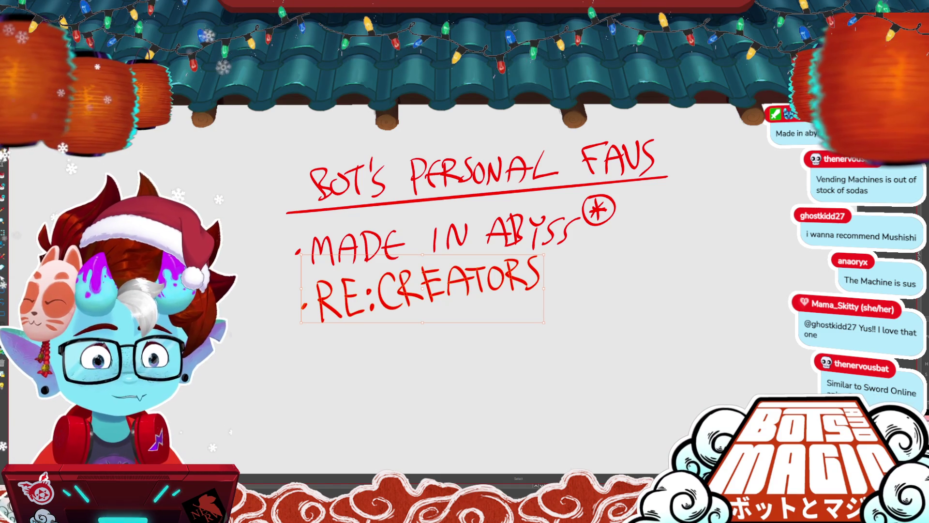
left_click(552, 265)
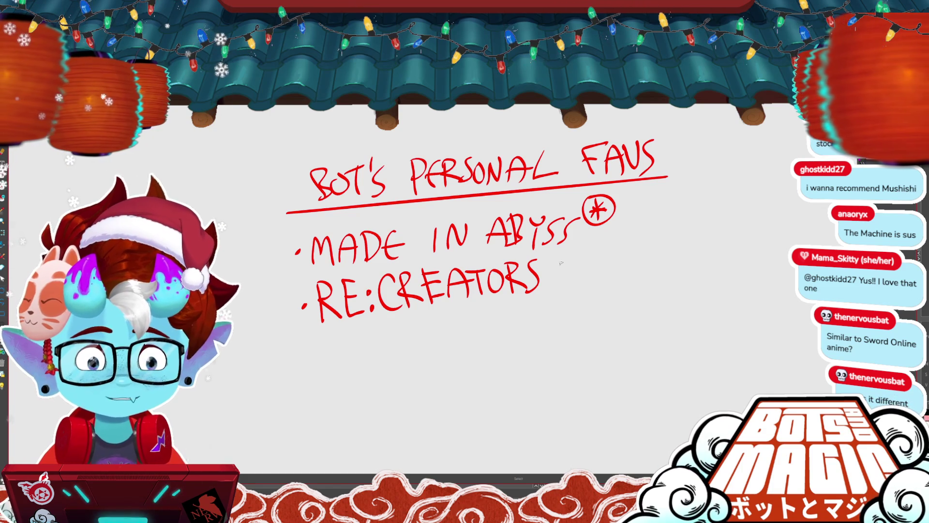
left_click(313, 361)
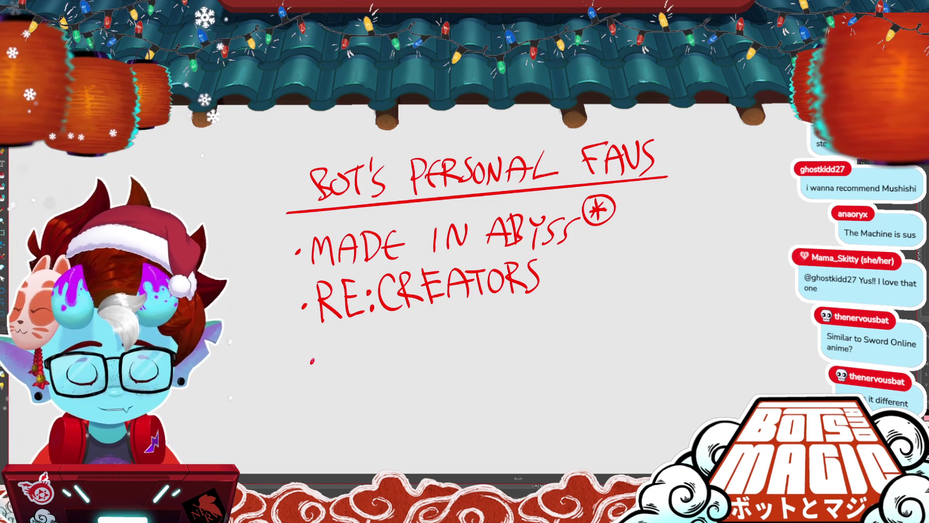
- Handwrite 'FMA BT' after the third bullet in the Bot's Personal Favs list
left_click_drag(312, 360, 505, 387)
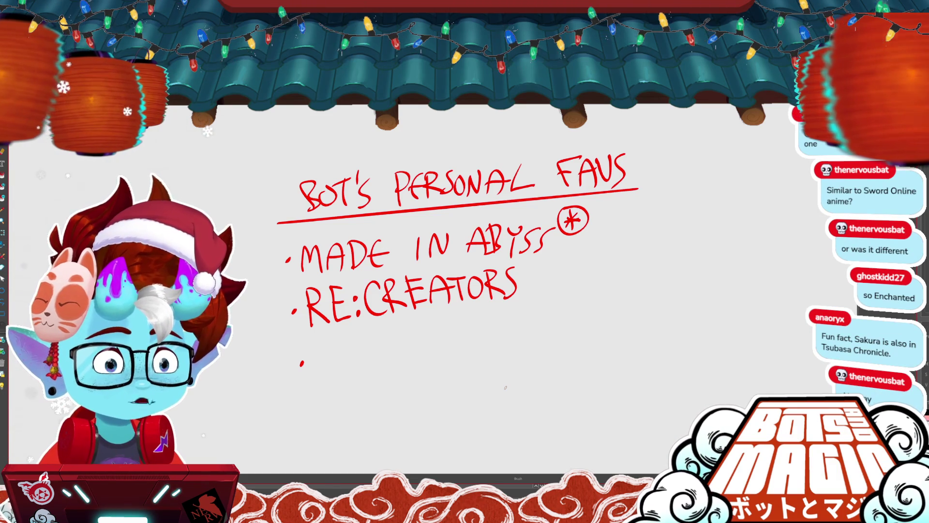
left_click_drag(505, 387, 560, 402)
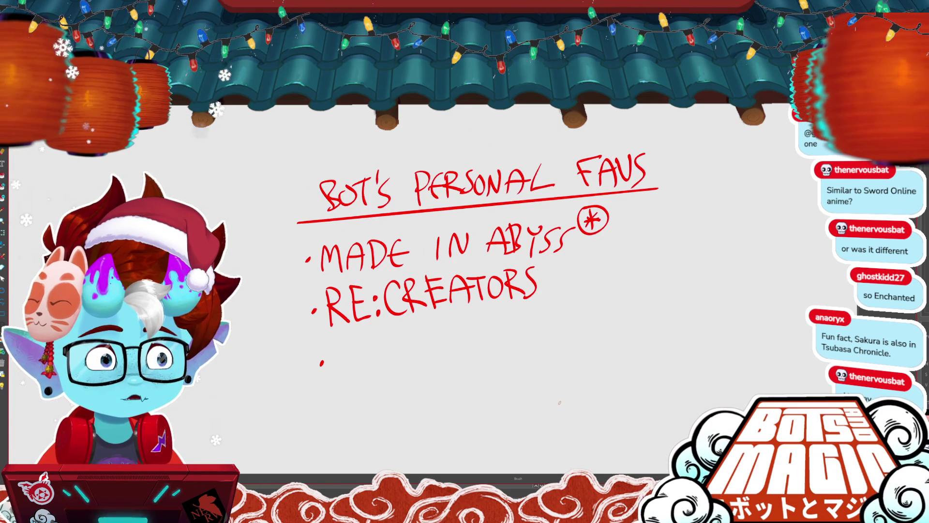
mouse_move(559, 402)
left_mouse_down()
mouse_move(643, 300)
mouse_move(566, 358)
left_mouse_up()
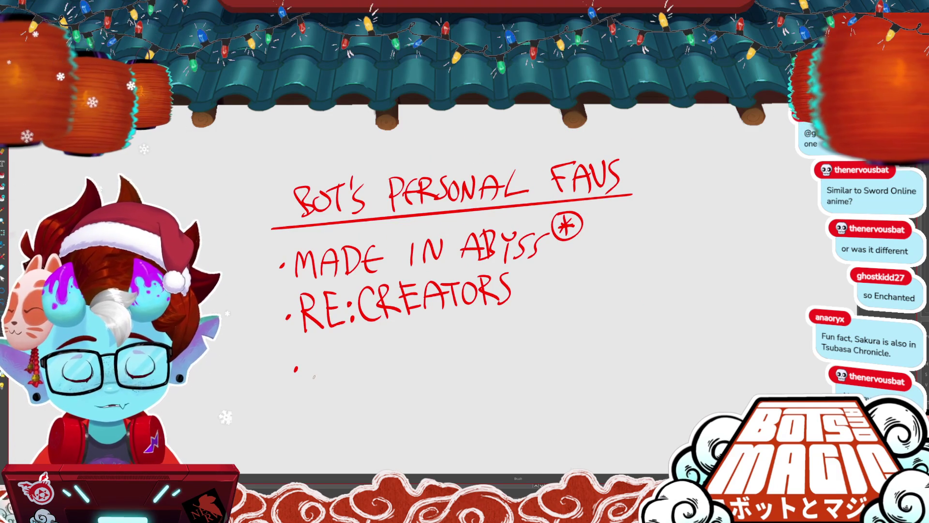
left_click_drag(303, 357, 333, 355)
left_click_drag(310, 374, 388, 372)
left_click_drag(419, 334, 422, 367)
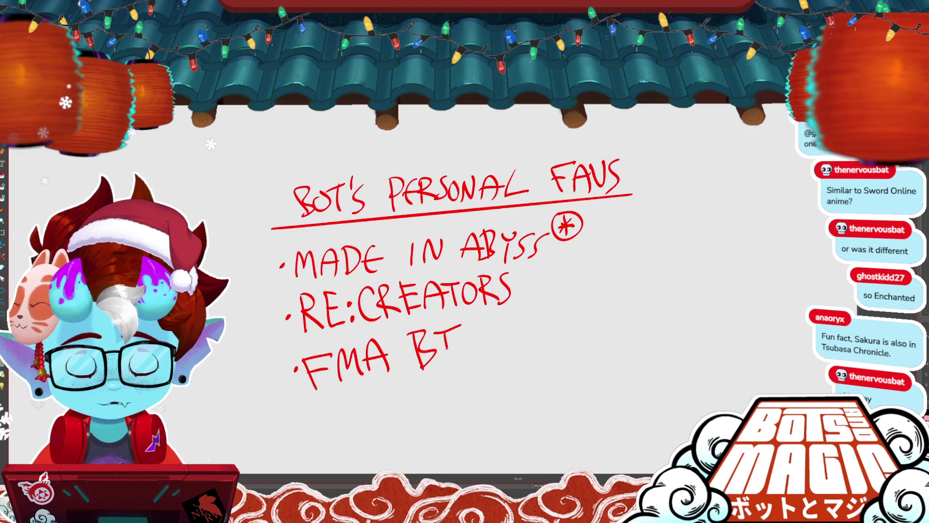
left_click_drag(447, 330, 452, 355)
left_click_drag(435, 290, 487, 269)
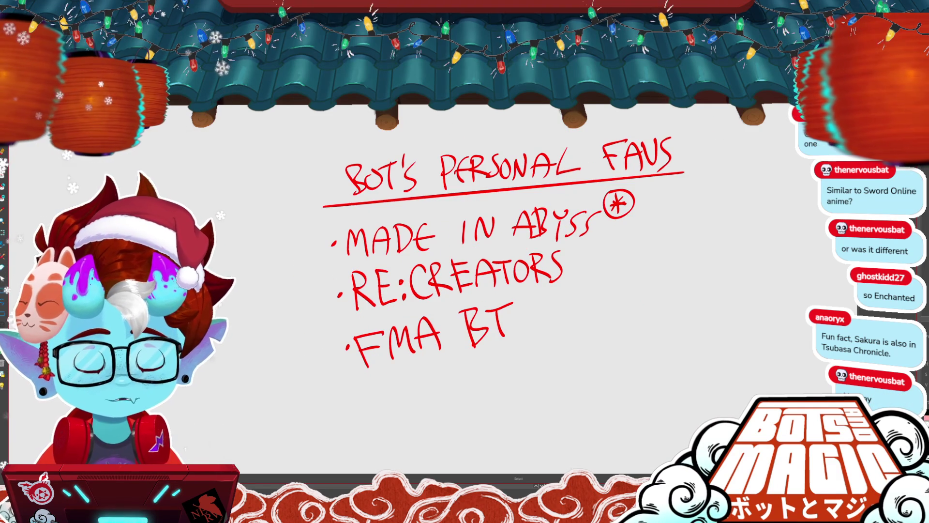
- Lasso the FMA BT entry, deselect it, and zoom out to view all the lists
mouse_move(540, 344)
left_mouse_down()
mouse_move(525, 317)
mouse_move(437, 347)
left_mouse_up()
left_click(525, 320)
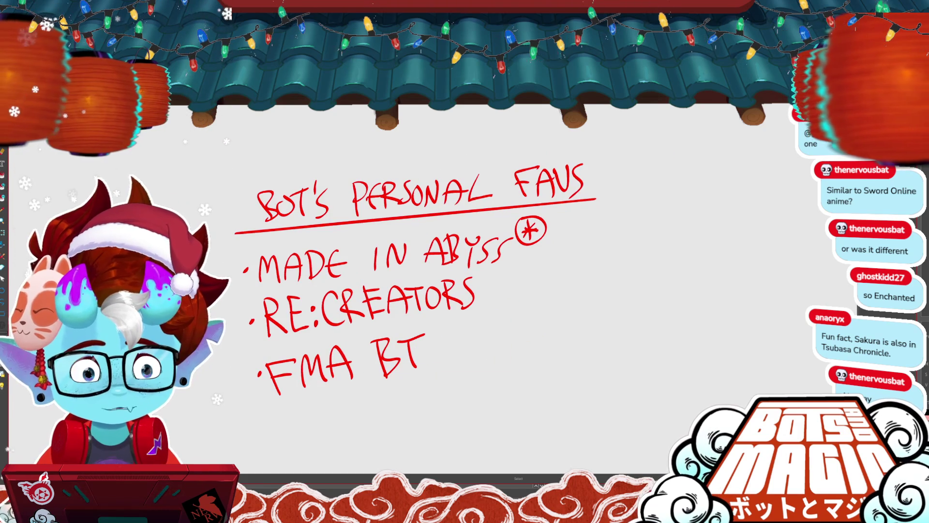
left_click_drag(464, 310, 570, 155)
scroll(465, 262, "down", 3)
- Bring the three red cover thumbnail sketches into view and centre them
scroll(464, 262, "down", 2)
scroll(465, 261, "up", 3)
scroll(464, 261, "down", 1)
left_click_drag(580, 300, 436, 271)
scroll(465, 261, "up", 1)
scroll(464, 290, "down", 1)
scroll(465, 290, "up", 3)
scroll(464, 290, "up", 2)
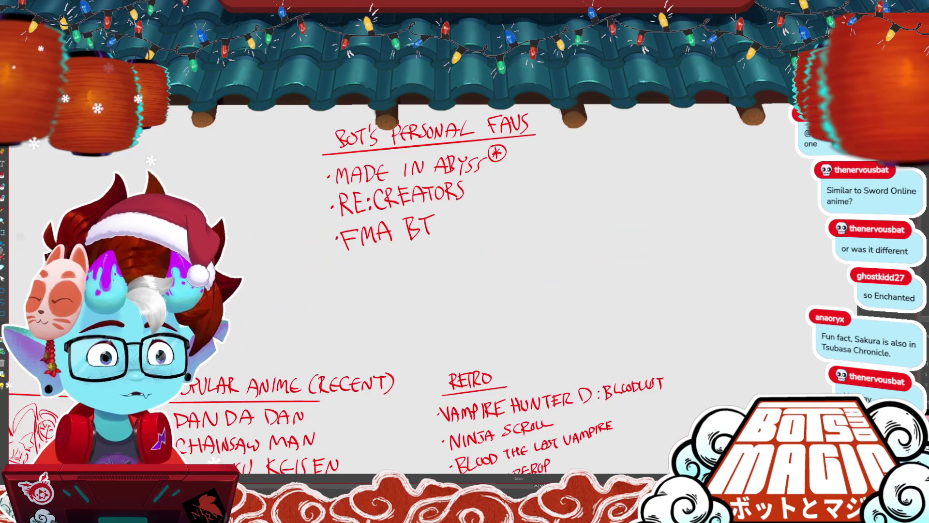
scroll(465, 290, "down", 1)
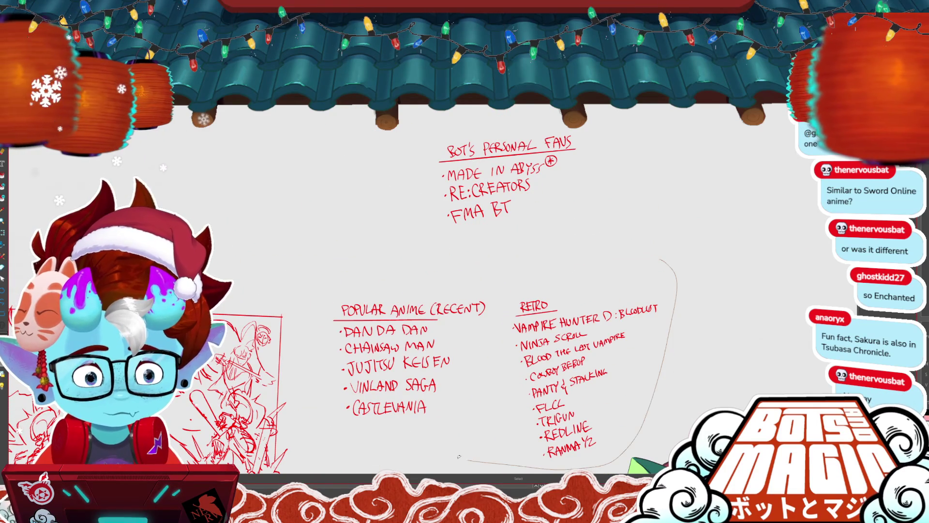
key("Delete")
scroll(339, 232, "up", 3)
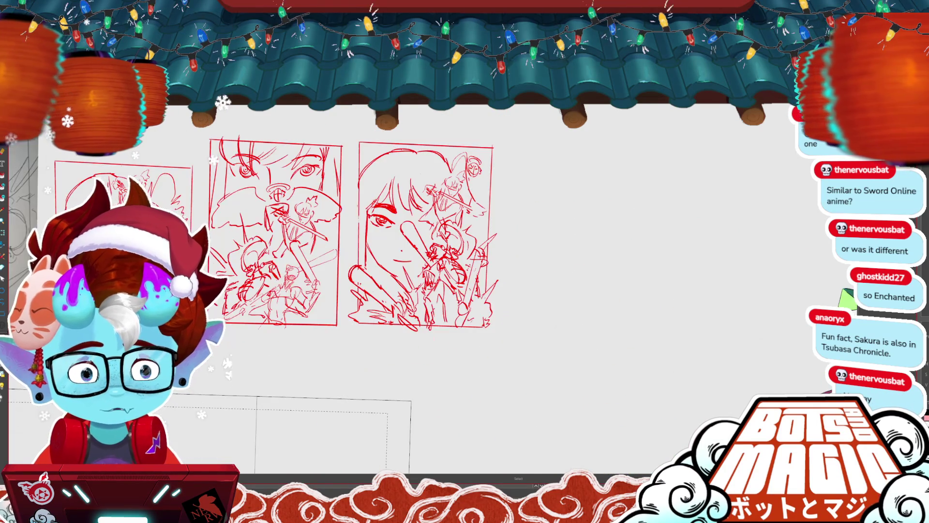
left_click_drag(465, 262, 562, 286)
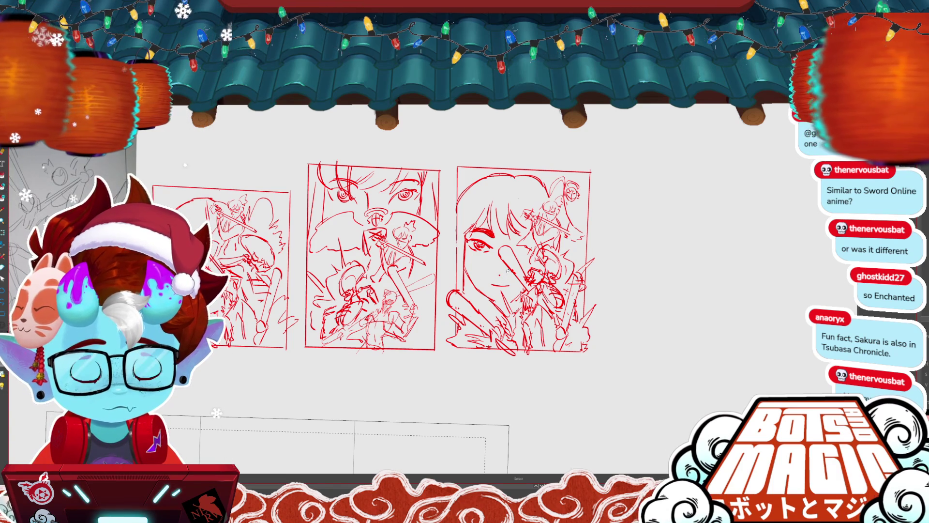
- Lasso the fighter strokes in the right thumbnail, then drop the selection
left_click_drag(493, 303, 461, 316)
left_click_drag(656, 279, 589, 177)
left_click_drag(622, 235, 644, 271)
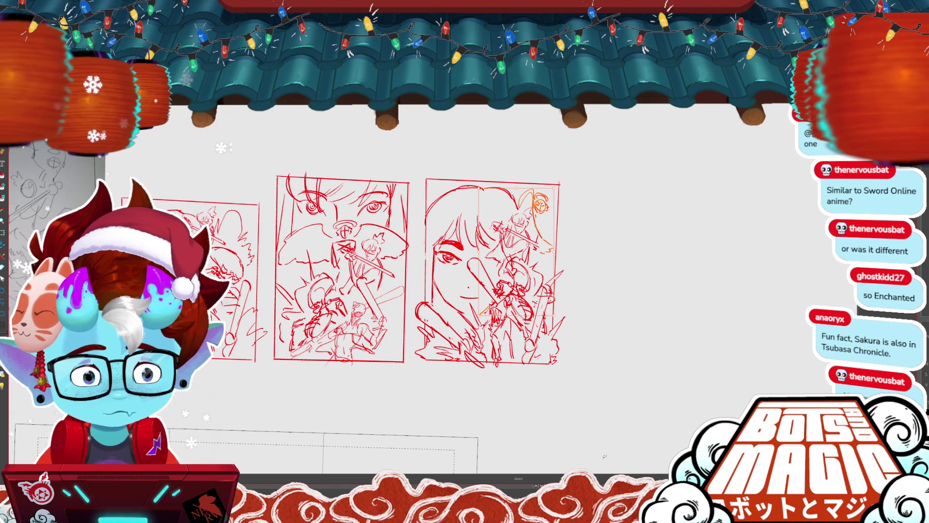
key("ctrl+d")
left_click_drag(604, 455, 631, 440)
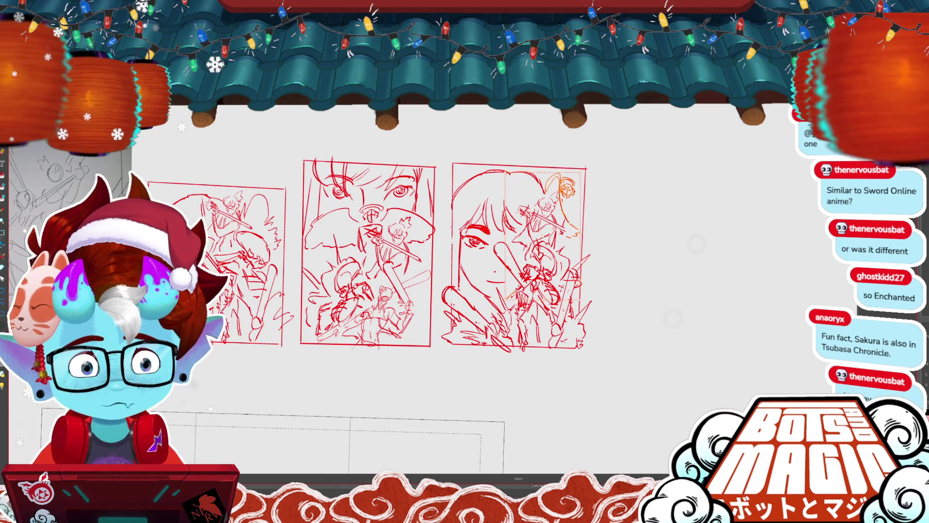
- Rotate the canvas view and undo the stray stroke near the top fighter
left_click_drag(711, 233, 706, 213)
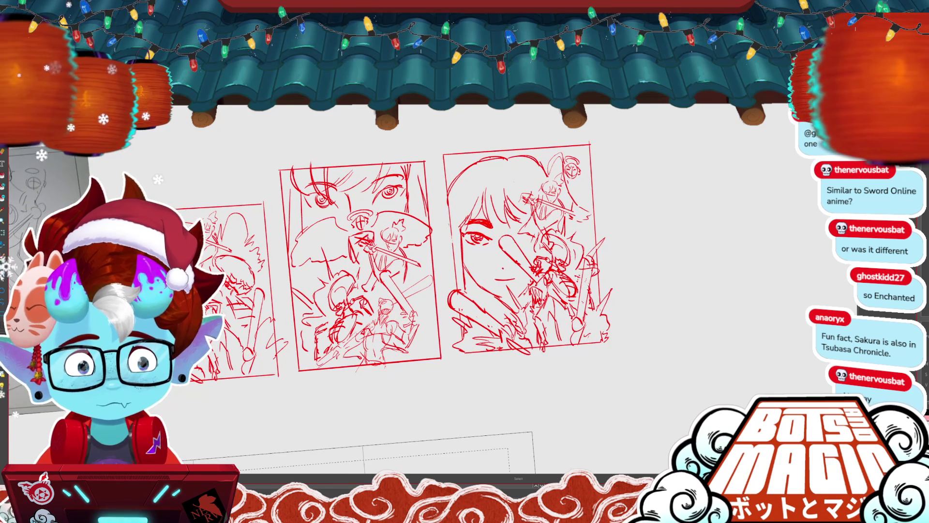
scroll(407, 270, "up", 2)
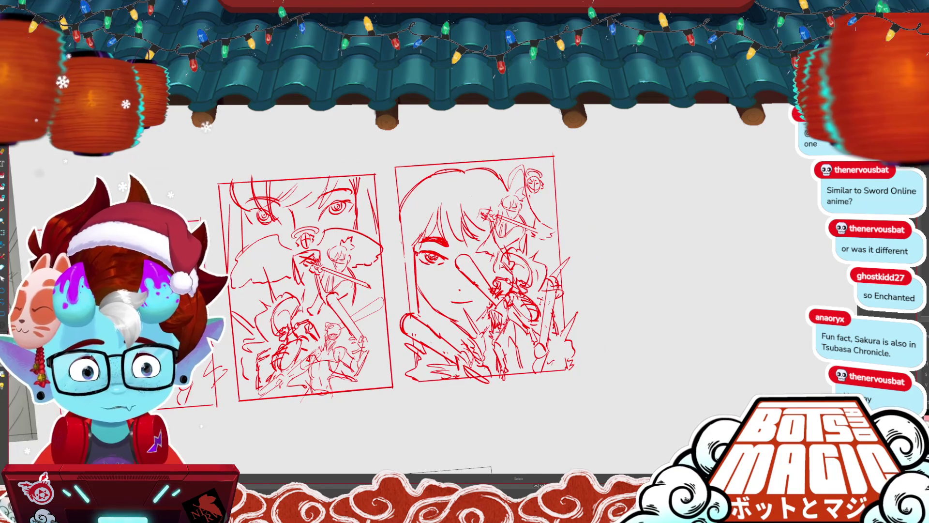
left_click_drag(574, 213, 570, 191)
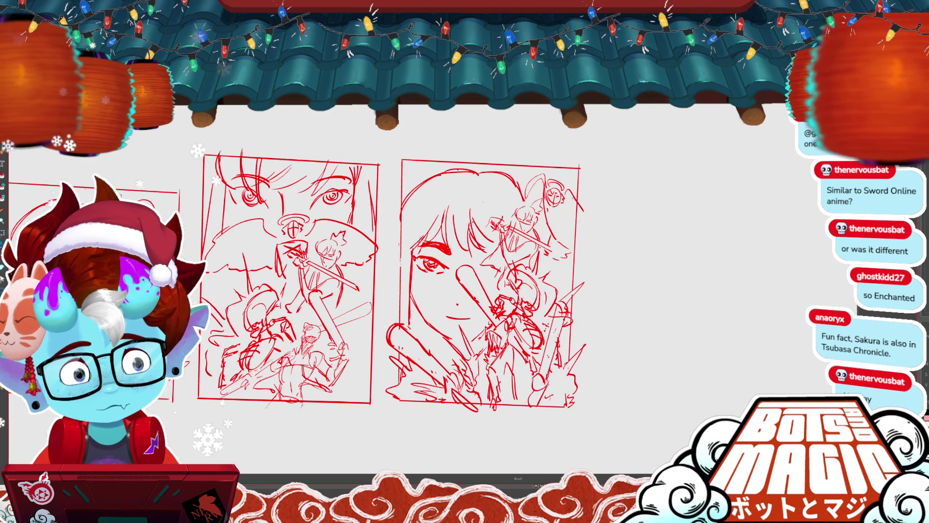
key("b")
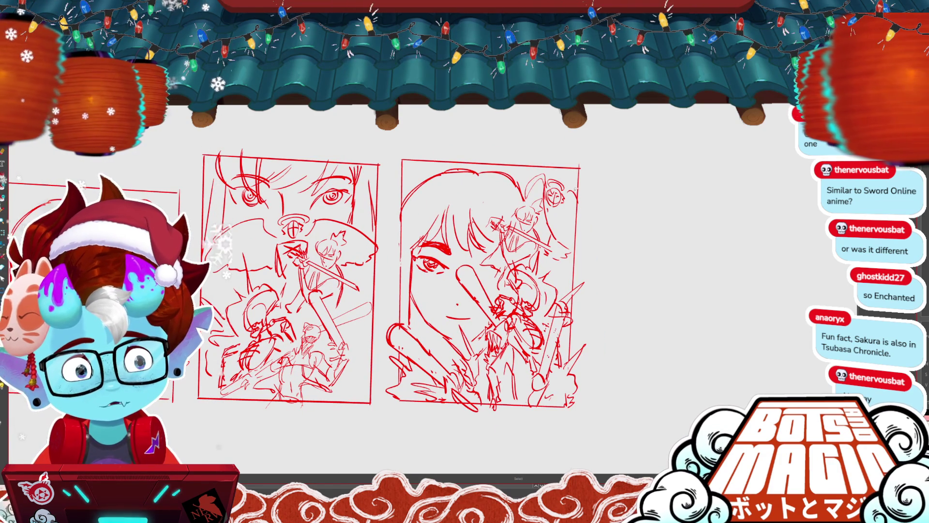
key("ctrl+z")
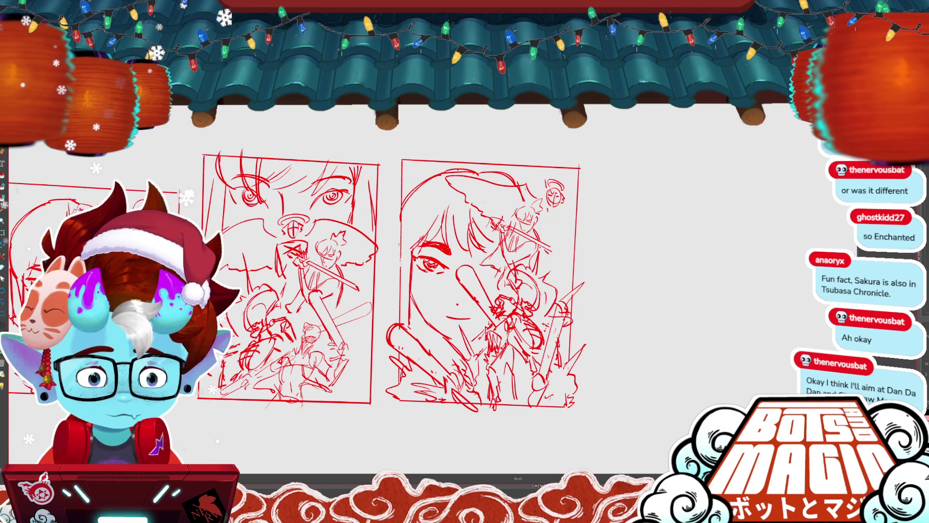
- Add a short line beside the small top fighter's head
left_click_drag(484, 290, 508, 271)
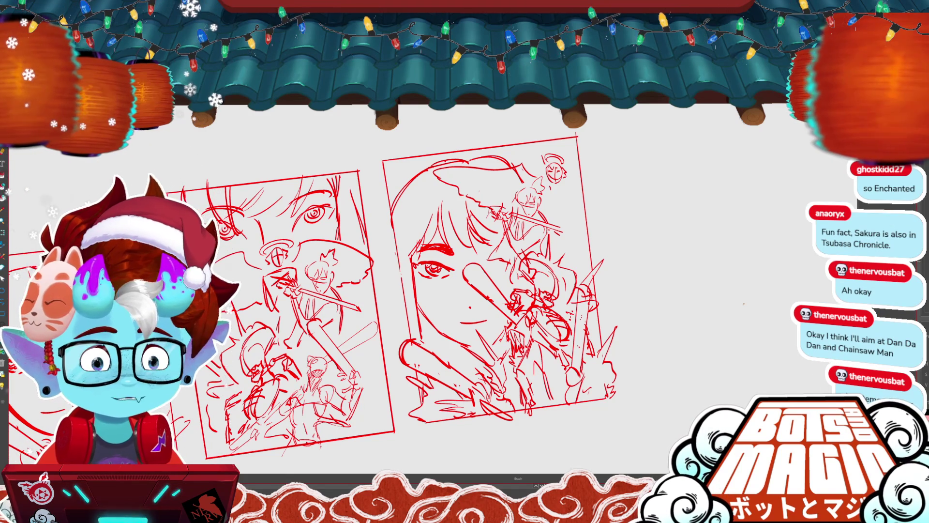
key("m")
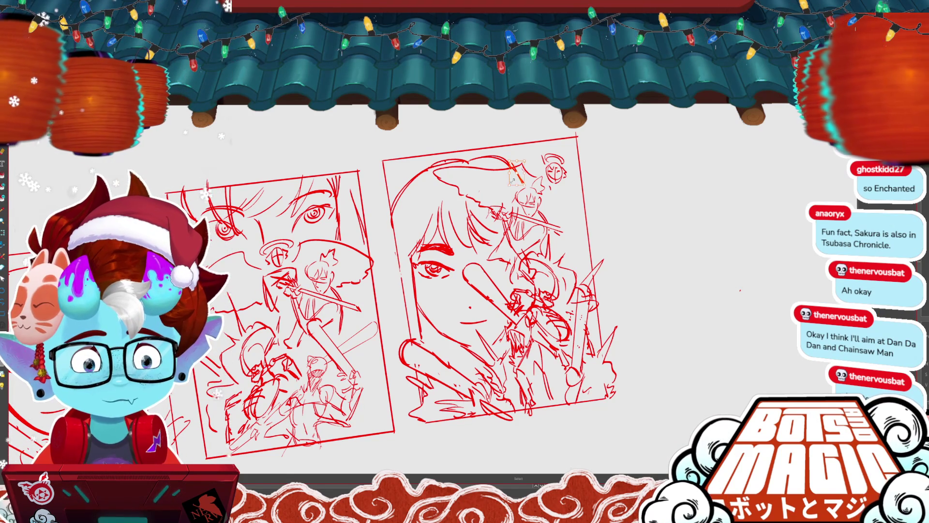
key("b")
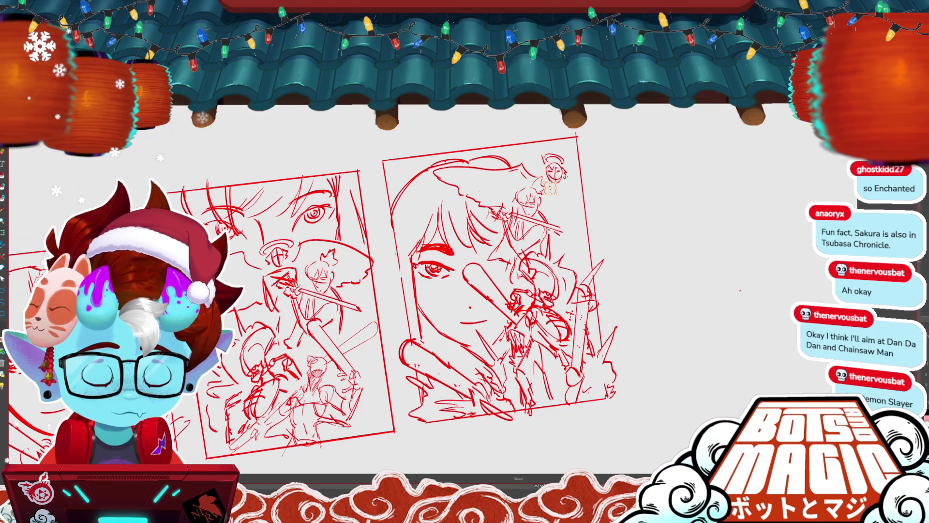
key("b")
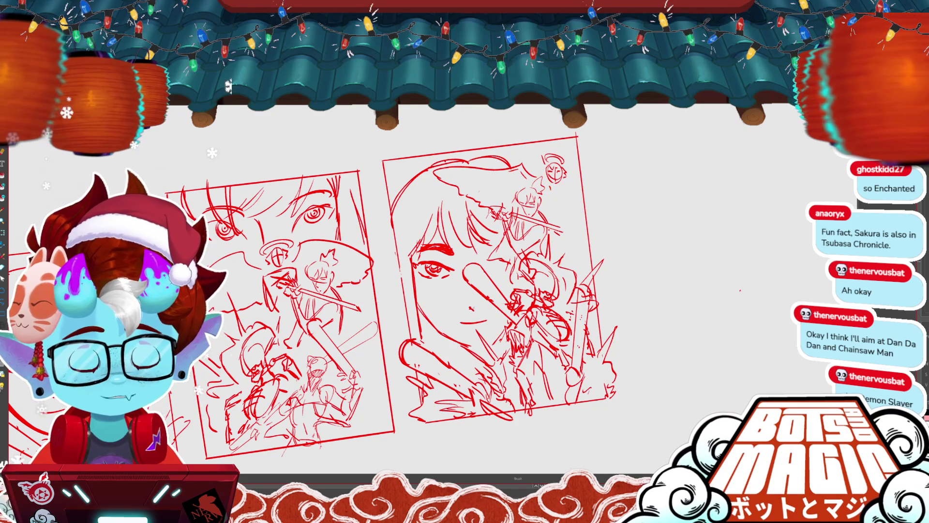
key("m")
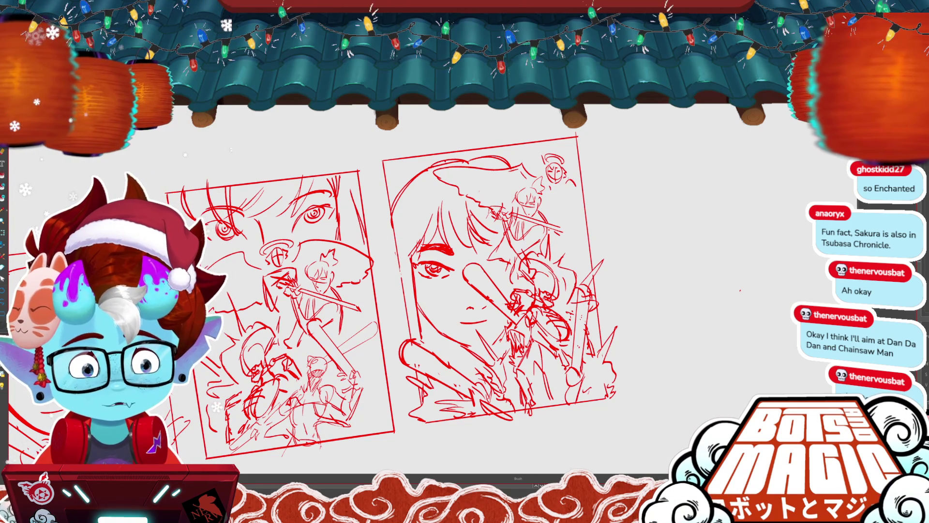
left_click_drag(572, 157, 573, 175)
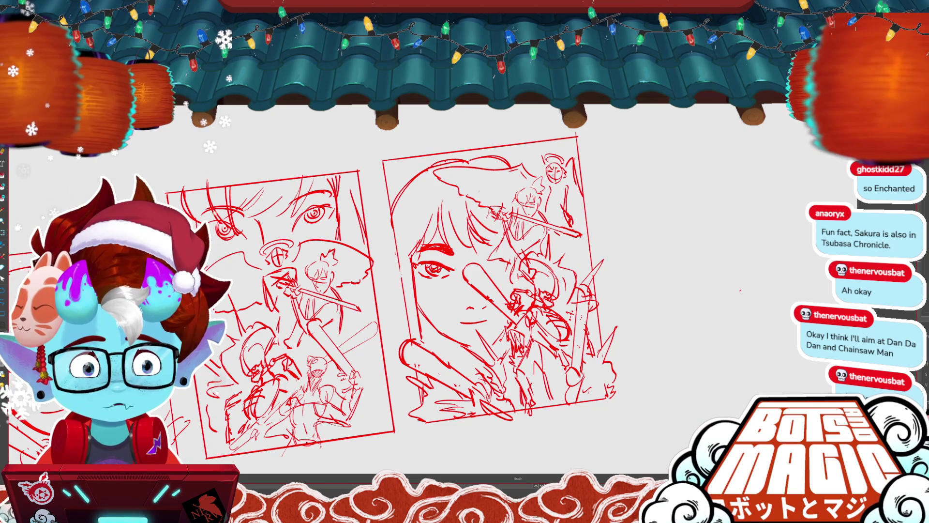
- Enlarge a small selected stroke slightly in the girl-face thumbnail
scroll(549, 259, "down", 3)
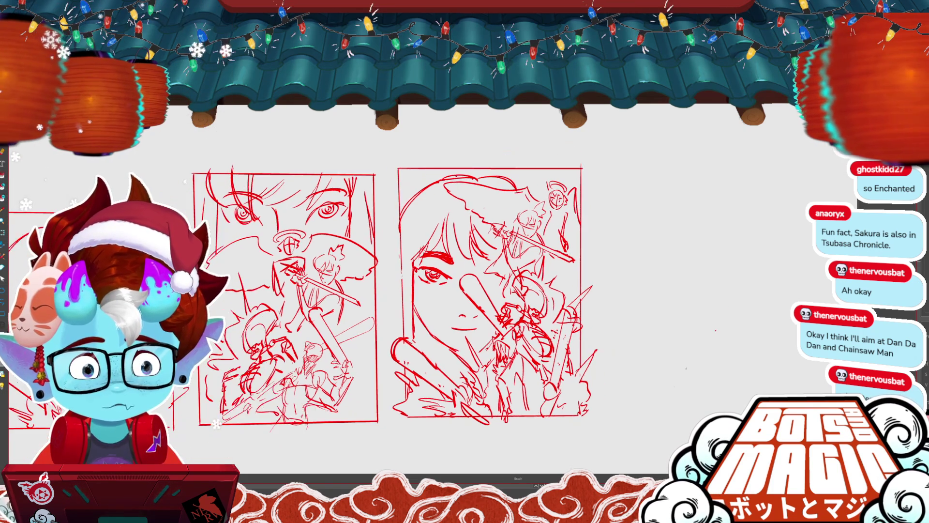
key("m")
left_click_drag(489, 324, 493, 328)
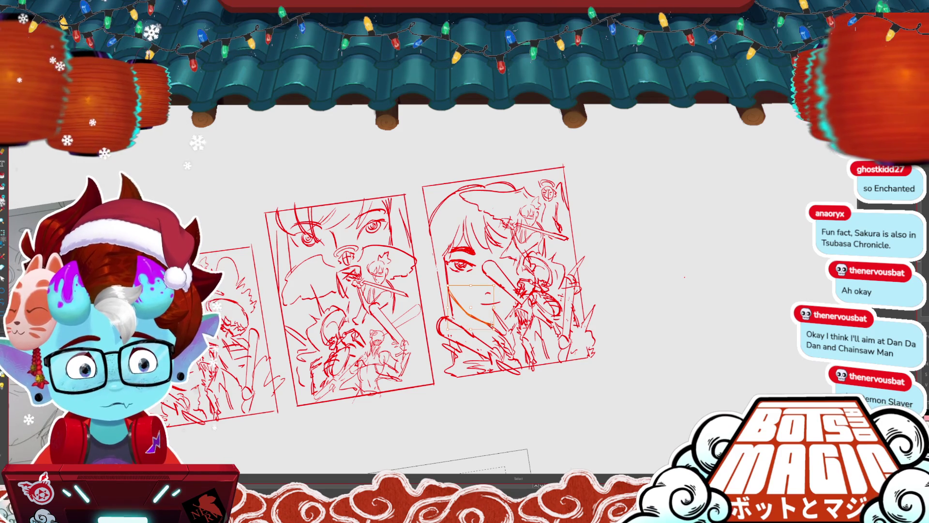
key("b")
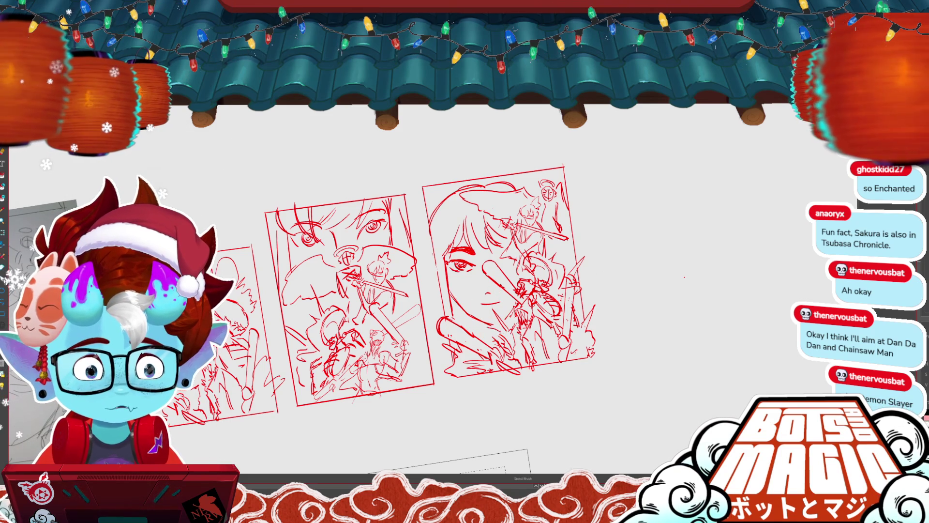
key("m")
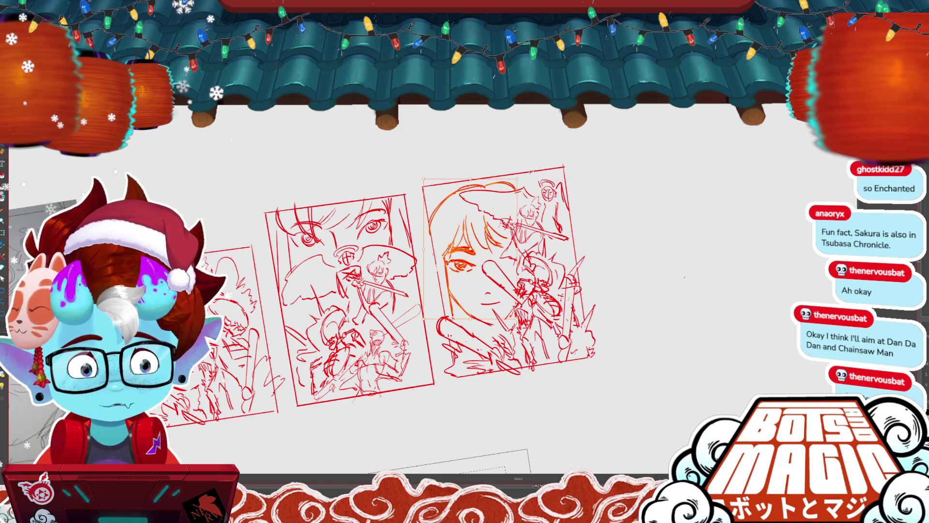
- Transform the girl's face and hair strokes, then save the project
left_click(522, 178)
key("ctrl+t")
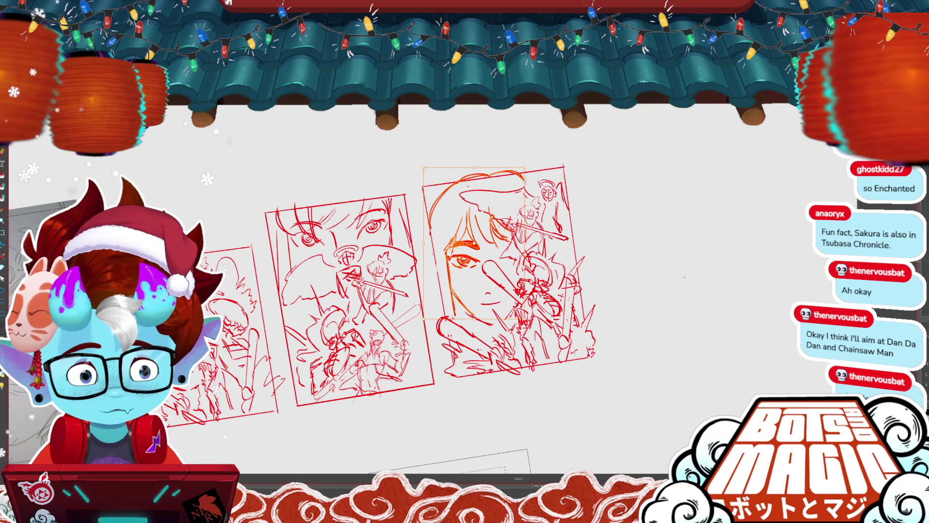
key("Return")
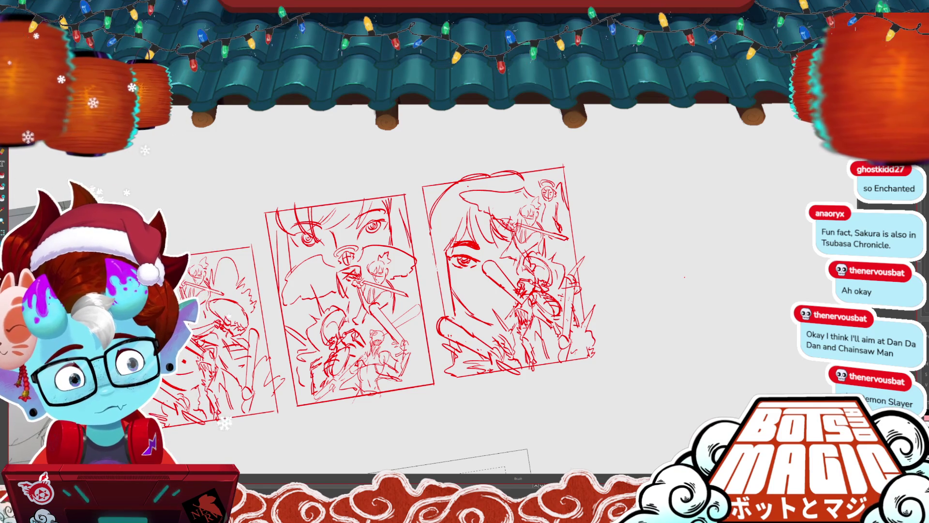
key("ctrl+s")
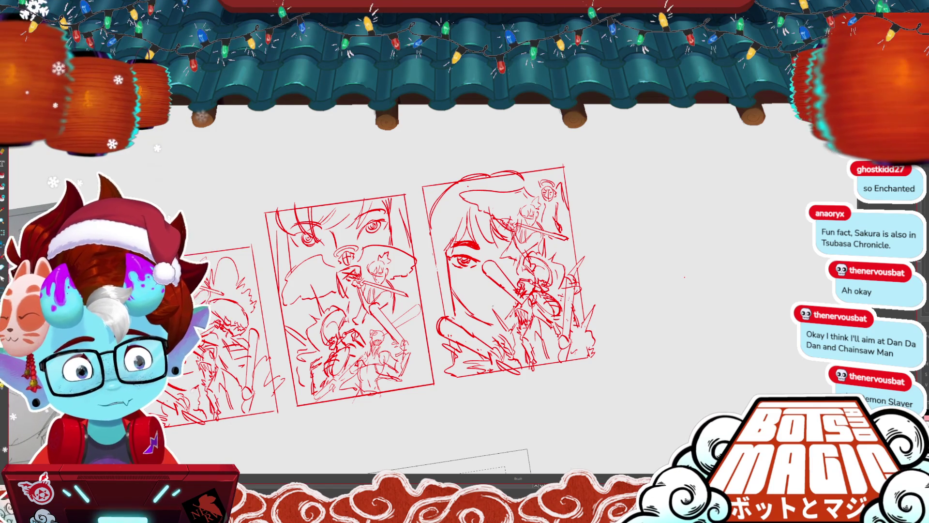
- Adjust the small mark on the girl's face with Transform and zoom in
key("m")
key("ctrl+t")
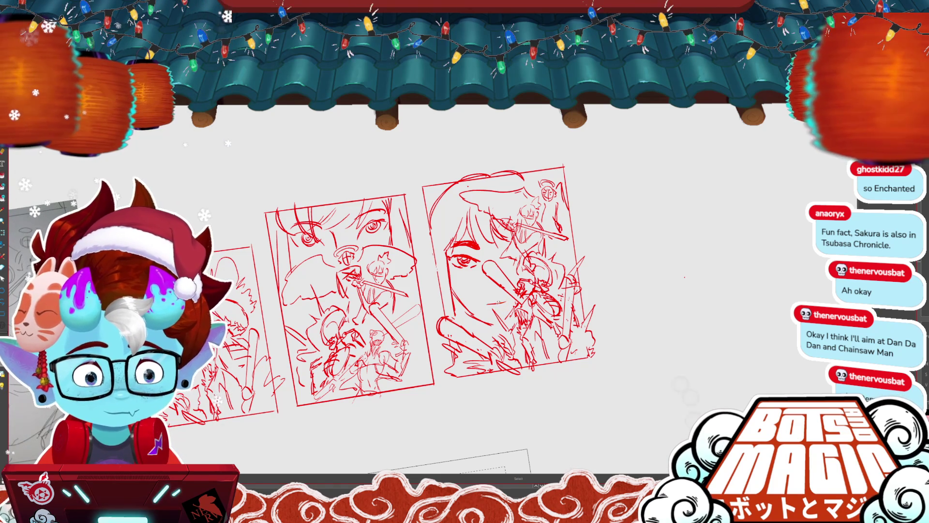
key("Delete")
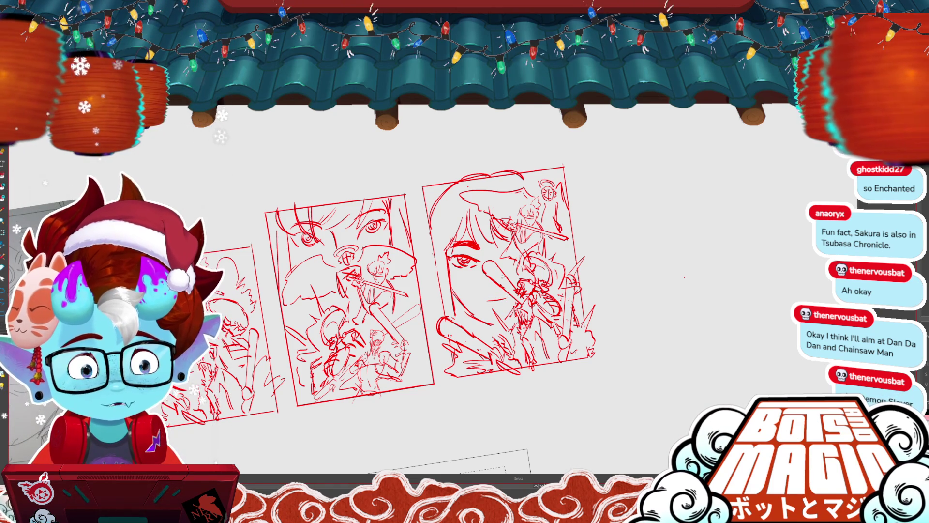
key("Return")
key("Delete")
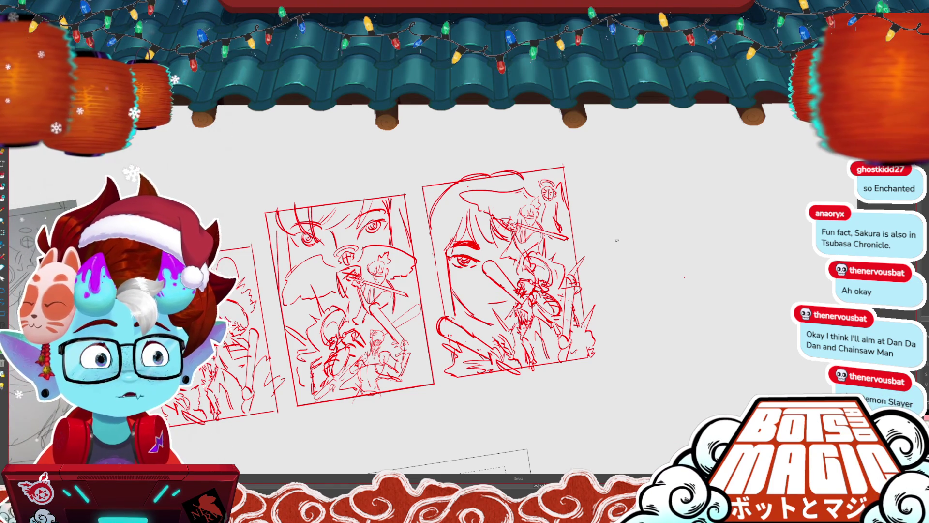
key("b")
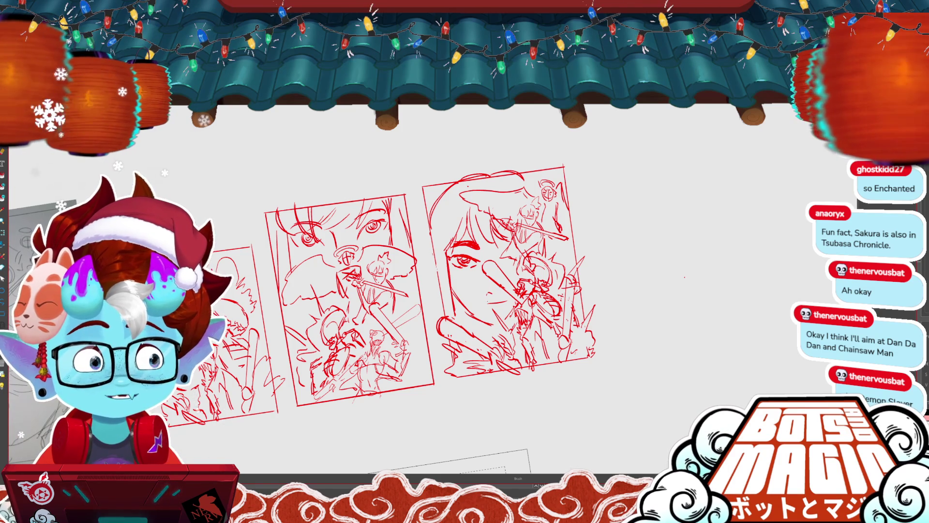
key("ctrl+plus")
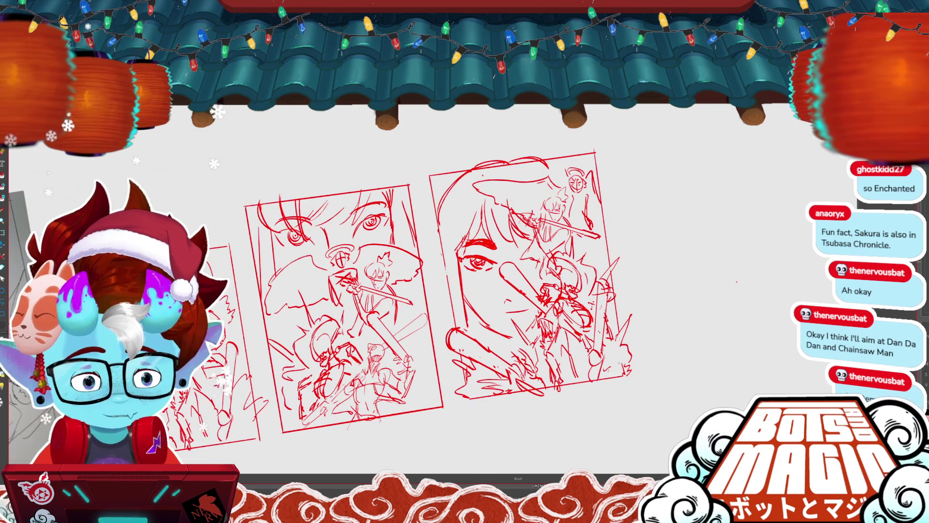
- Select the eye strokes in the girl-face thumbnail, then deselect them
key("m")
key("b")
left_click_drag(458, 251, 499, 273)
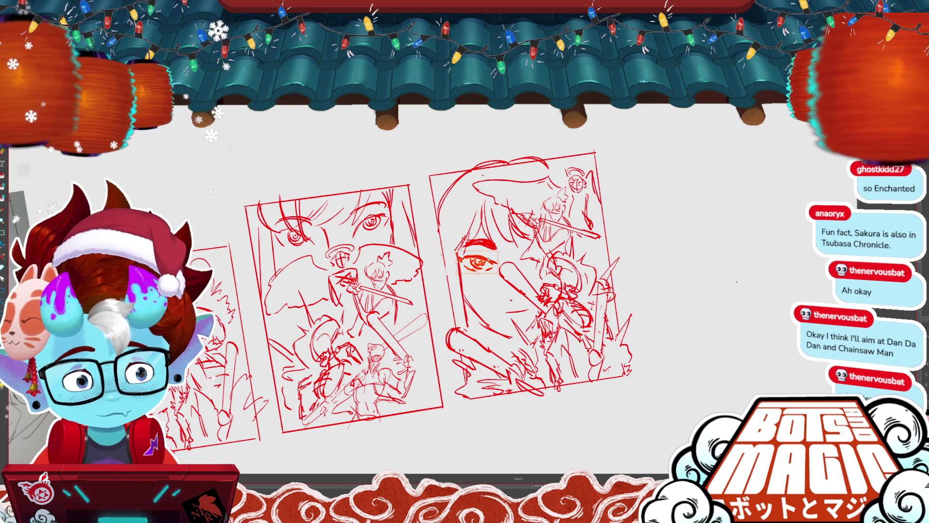
key("ctrl+d")
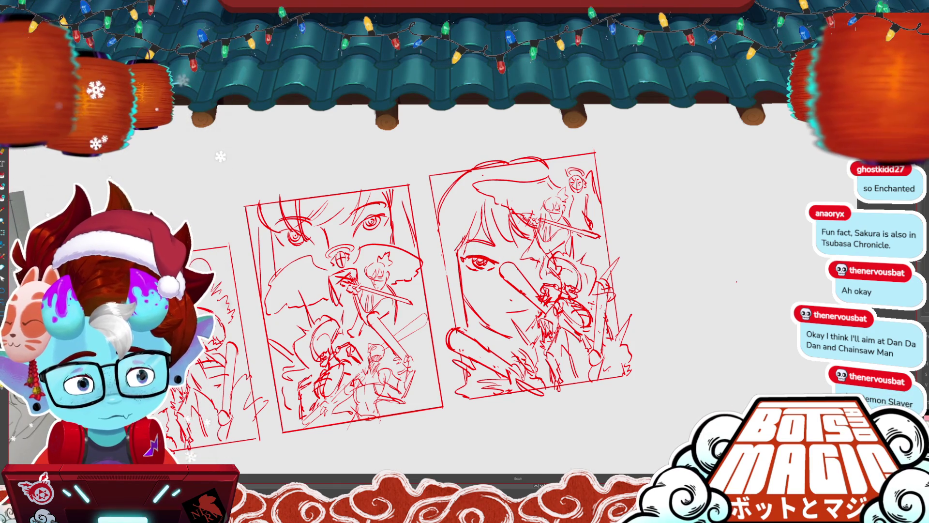
- Sketch strokes over the upper fighter, undoing an erase that removed too much
scroll(405, 230, "up", 3)
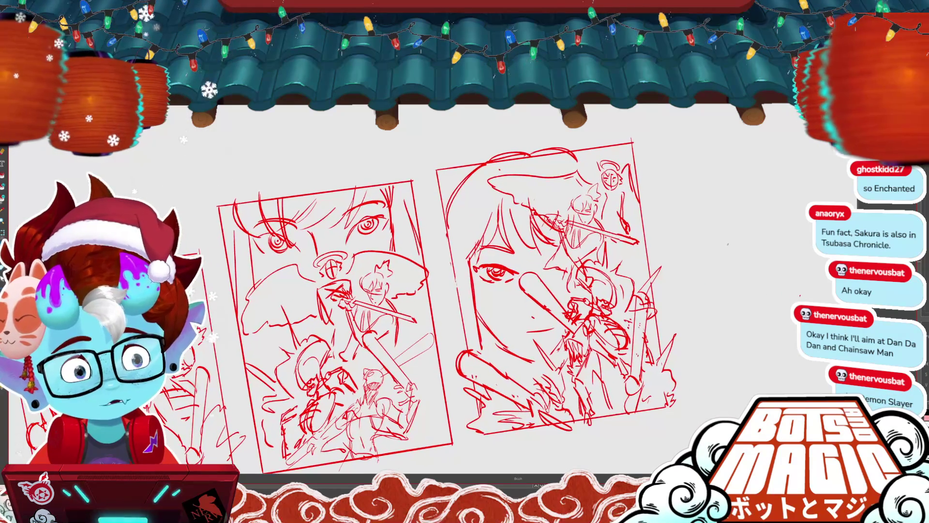
key("m")
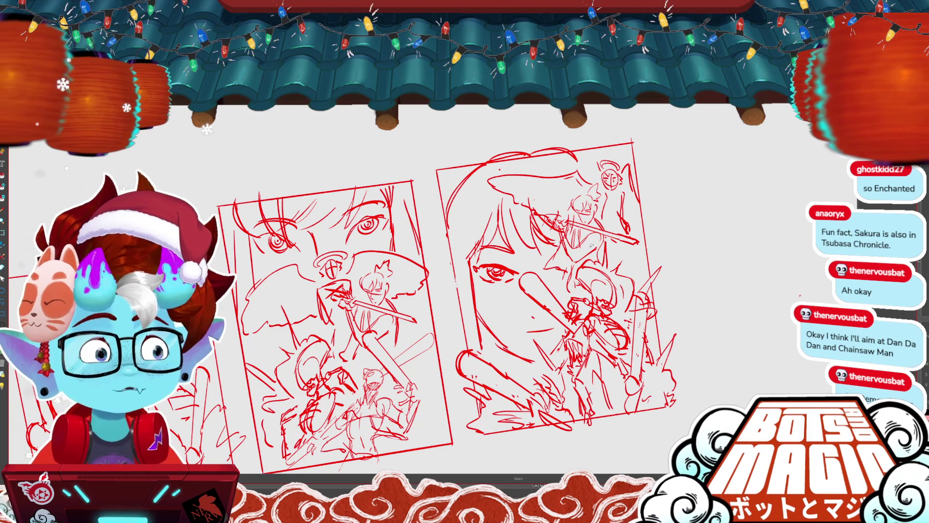
scroll(591, 245, "up", 3)
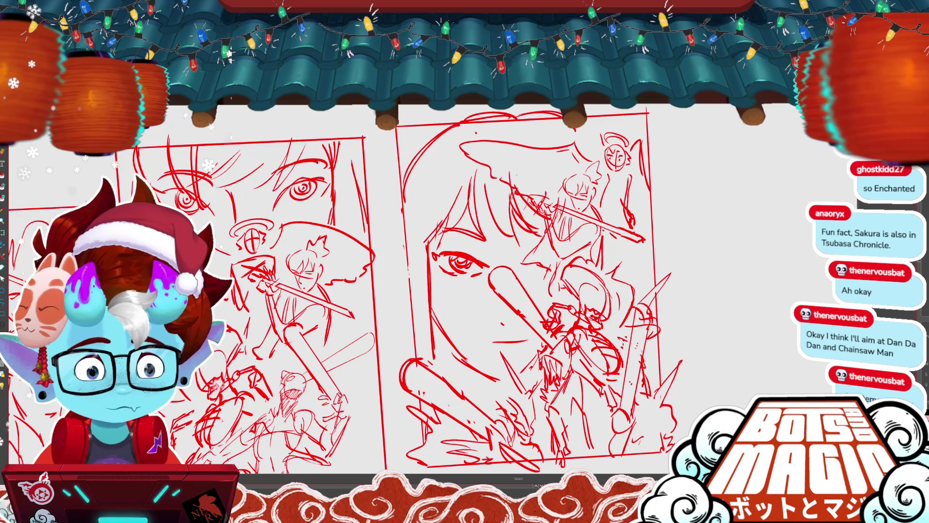
left_click_drag(571, 160, 666, 169)
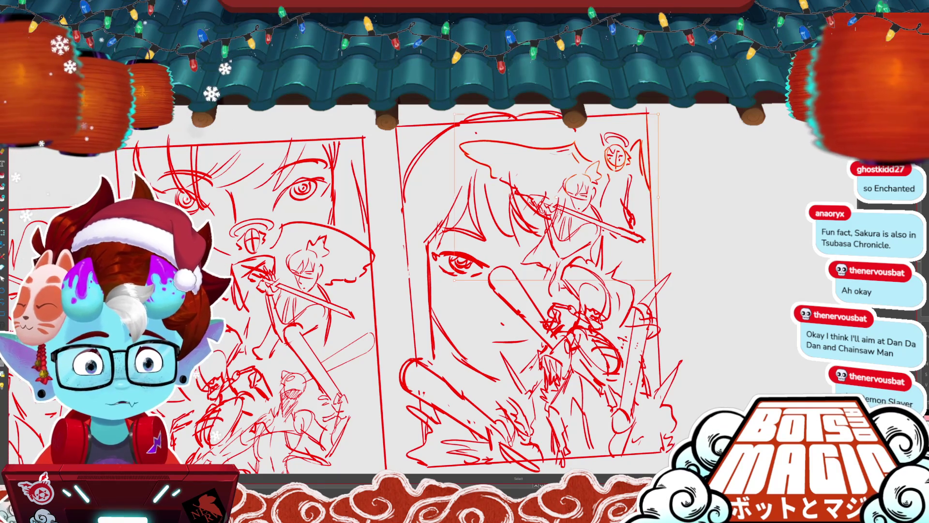
left_click_drag(648, 281, 639, 116)
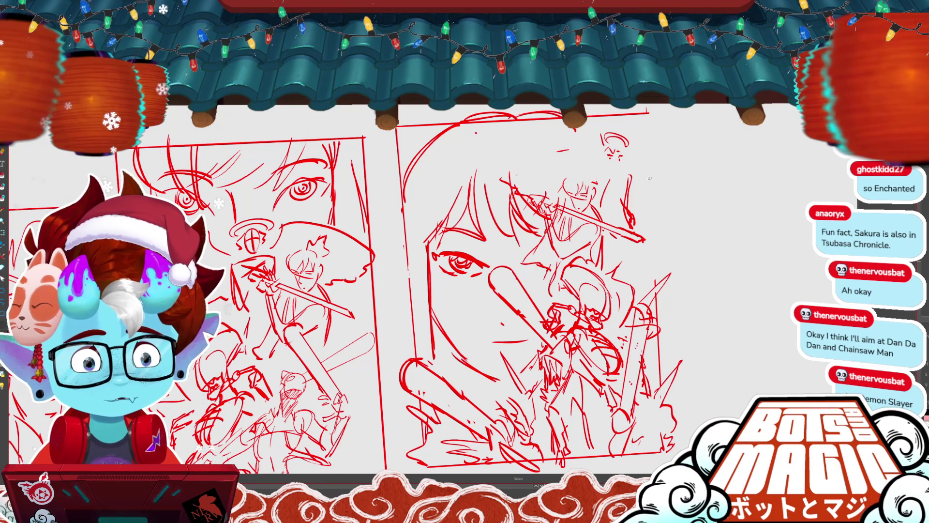
key("ctrl+z")
key("ctrl+z")
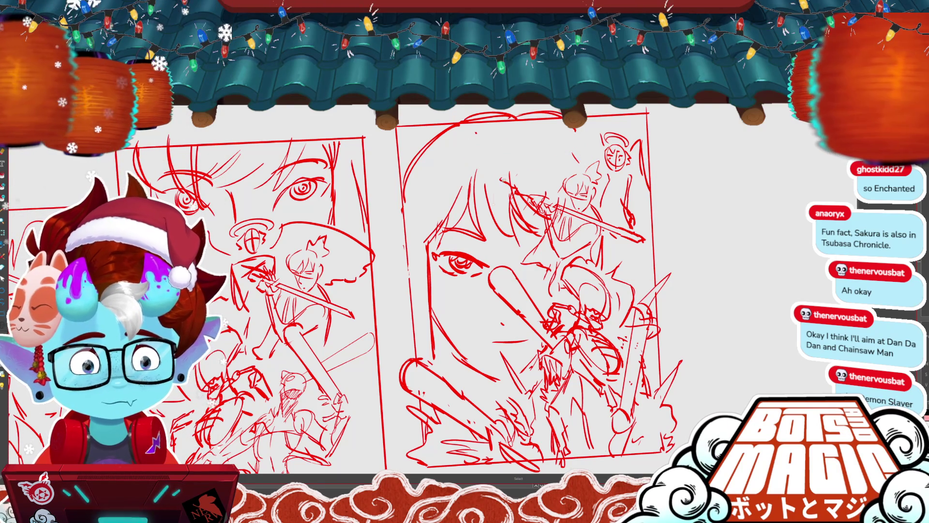
key("b")
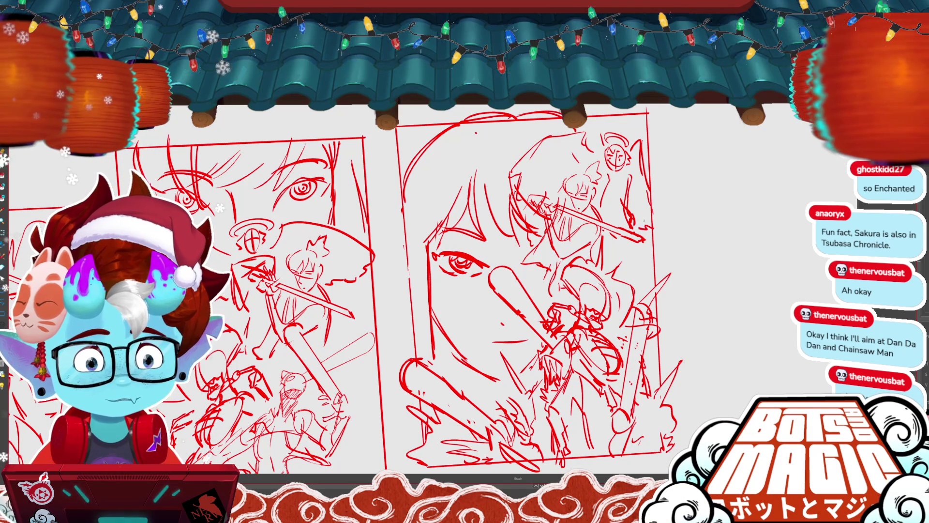
scroll(533, 290, "down", 2)
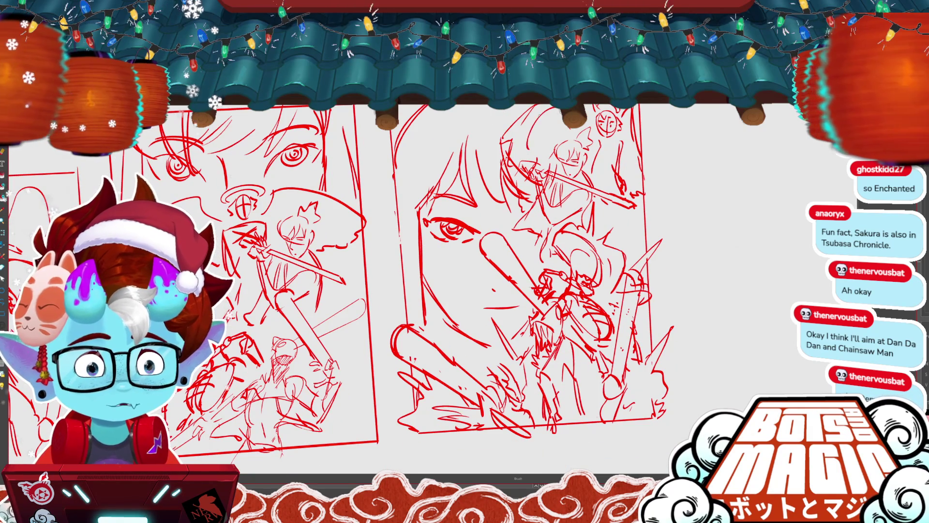
scroll(412, 242, "down", 3)
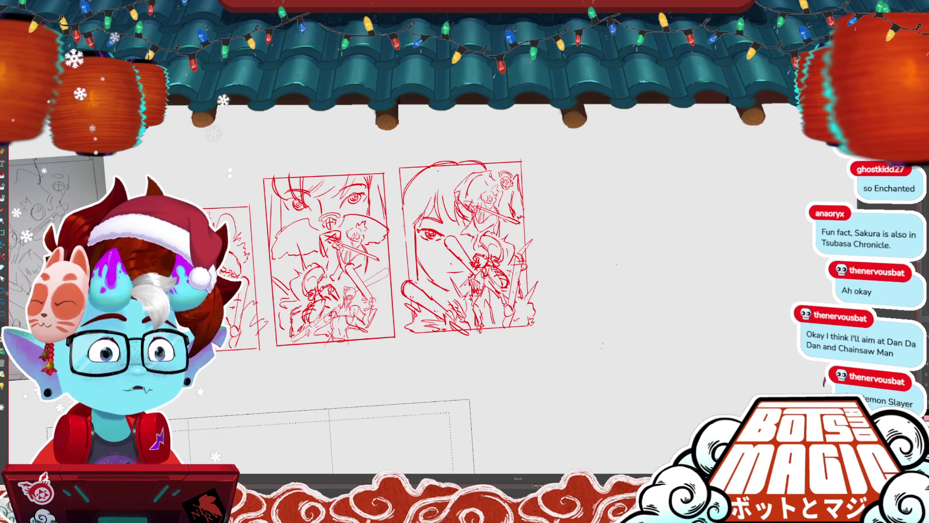
- Zoom in and delete the stray vertical stroke on the girl-face thumbnail
scroll(445, 238, "up", 2)
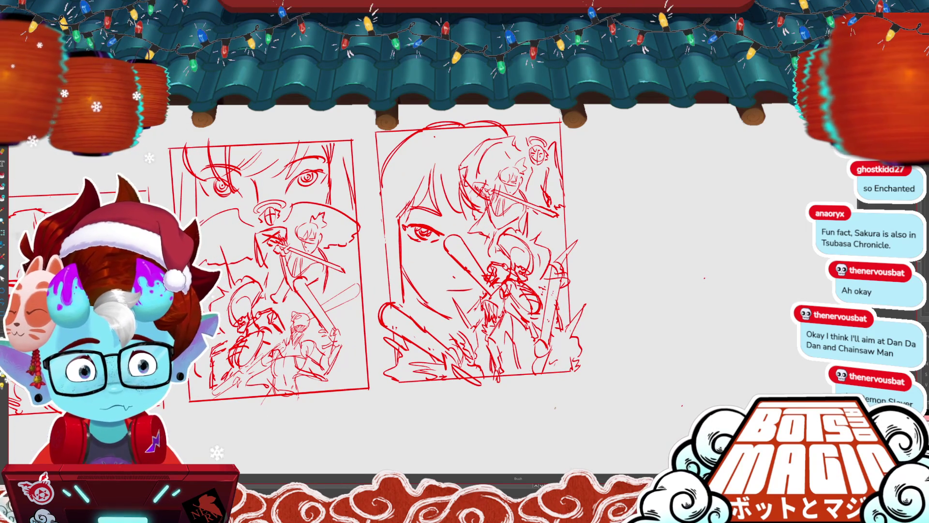
scroll(225, 228, "up", 1)
scroll(225, 227, "up", 1)
scroll(225, 227, "up", 1)
scroll(225, 228, "up", 1)
scroll(425, 227, "up", 1)
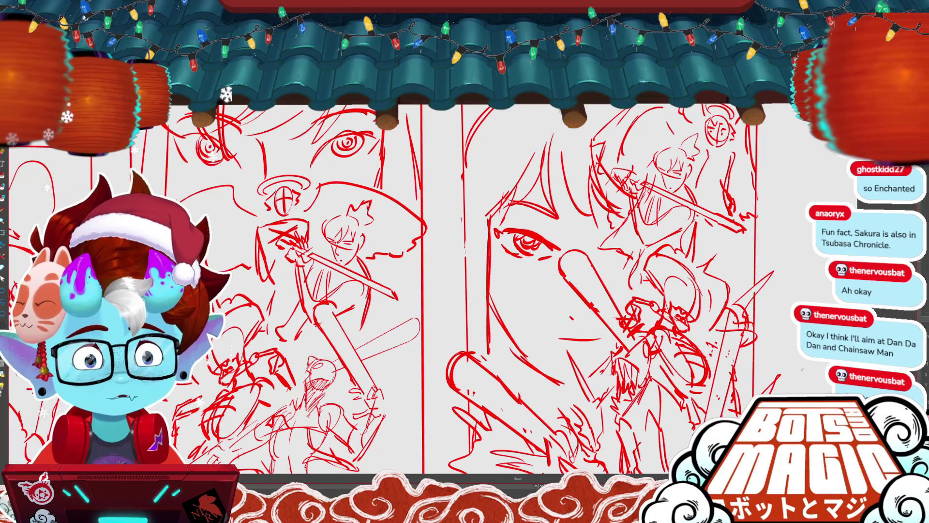
key("v")
left_click_drag(472, 237, 456, 161)
key("Delete")
- Draw a long straight right border down the thumbnail and zoom back out
key("b")
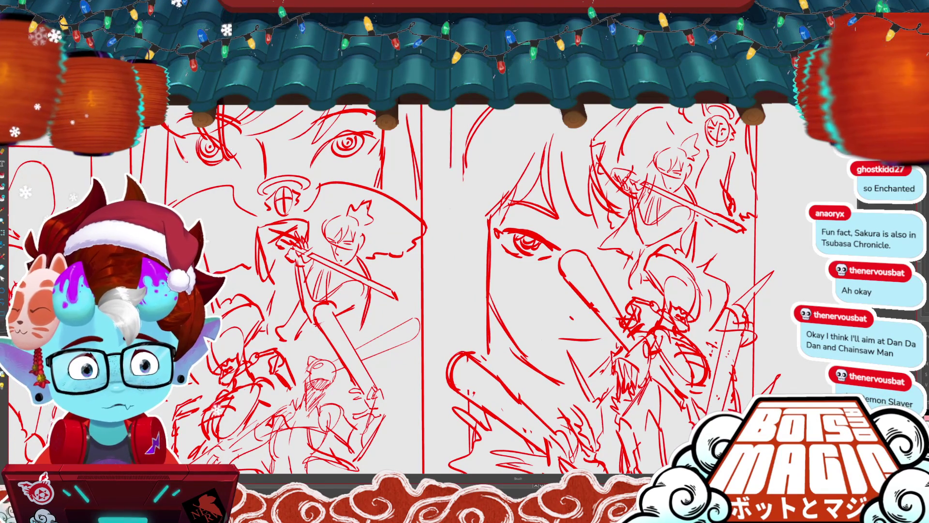
left_click_drag(455, 107, 454, 352)
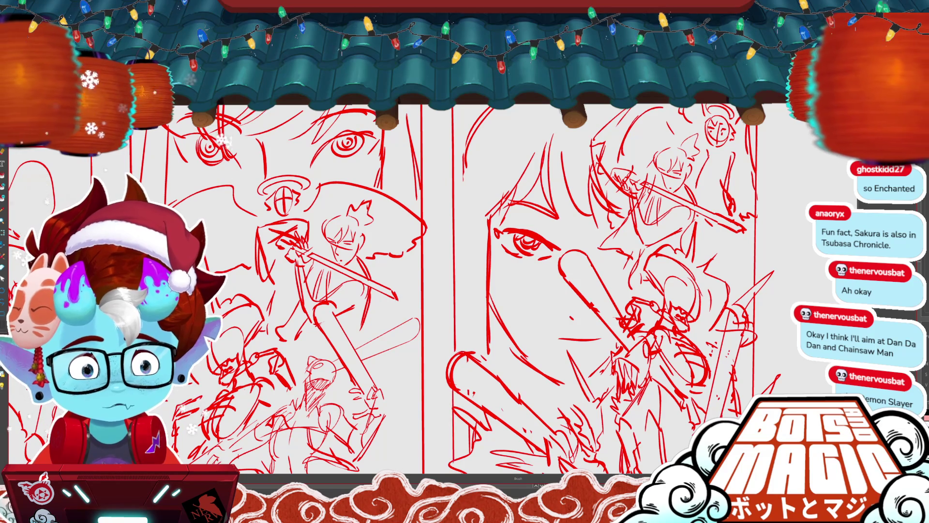
key("ctrl+minus")
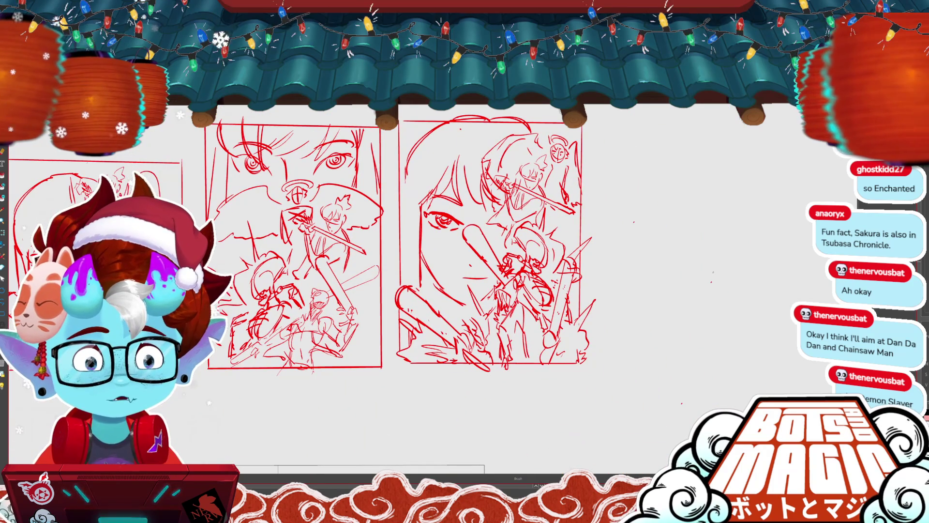
scroll(443, 148, "up", 1)
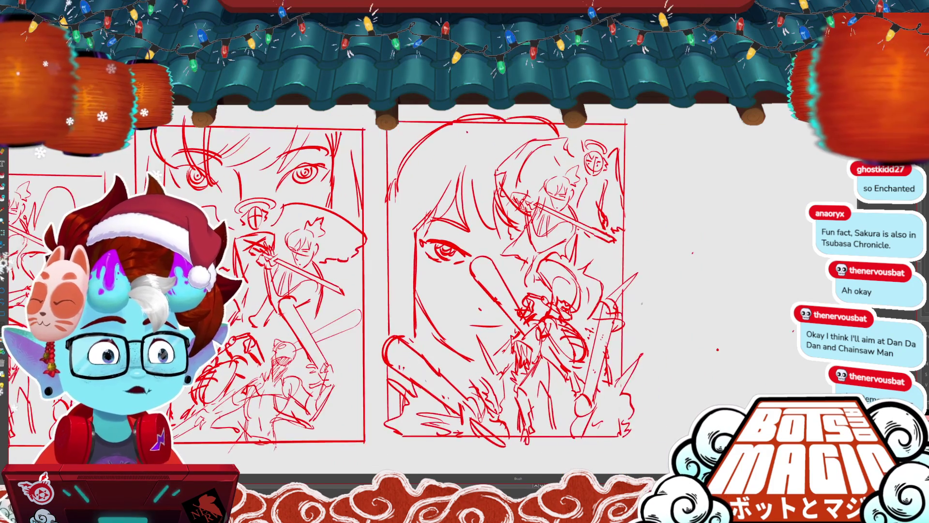
scroll(442, 147, "up", 1)
scroll(442, 291, "down", 1)
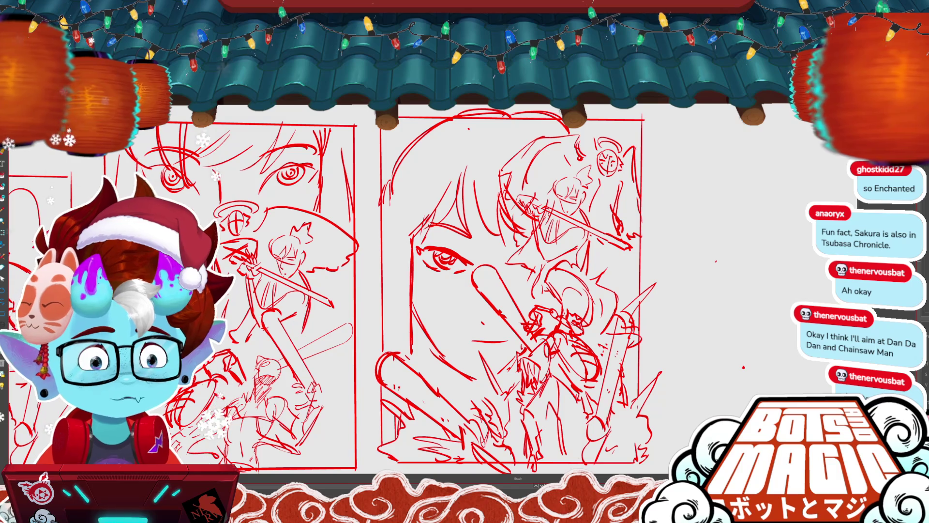
- Begin a lasso selection around the girl-face thumbnail
key("m")
left_click_drag(776, 226, 808, 245)
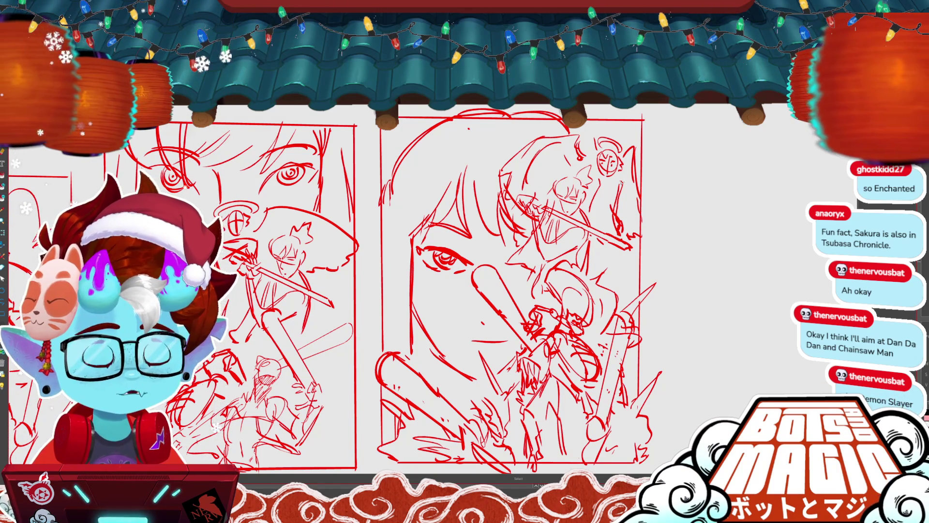
scroll(533, 200, "down", 3)
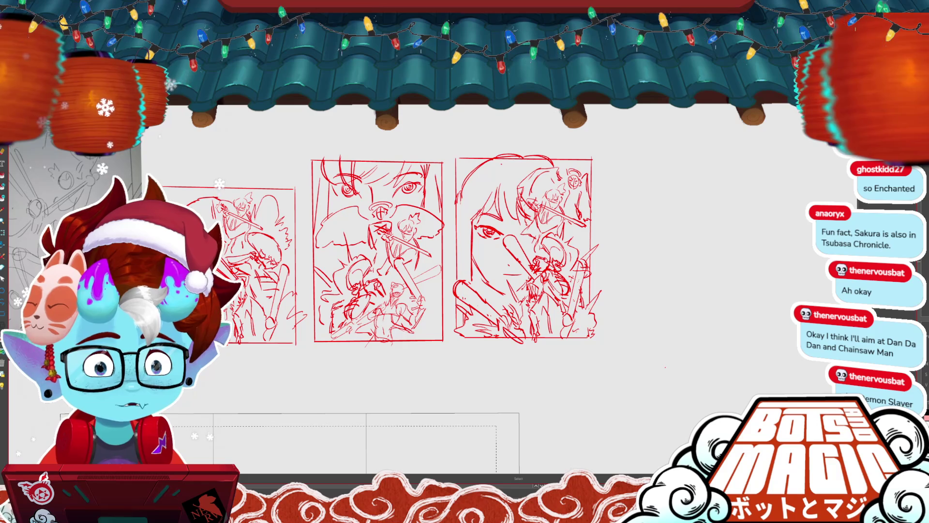
- Finish lassoing the girl-face thumbnail and hide the grey reference sketches and Santa drawing
mouse_move(632, 291)
left_mouse_down()
mouse_move(498, 375)
mouse_move(453, 331)
left_mouse_up()
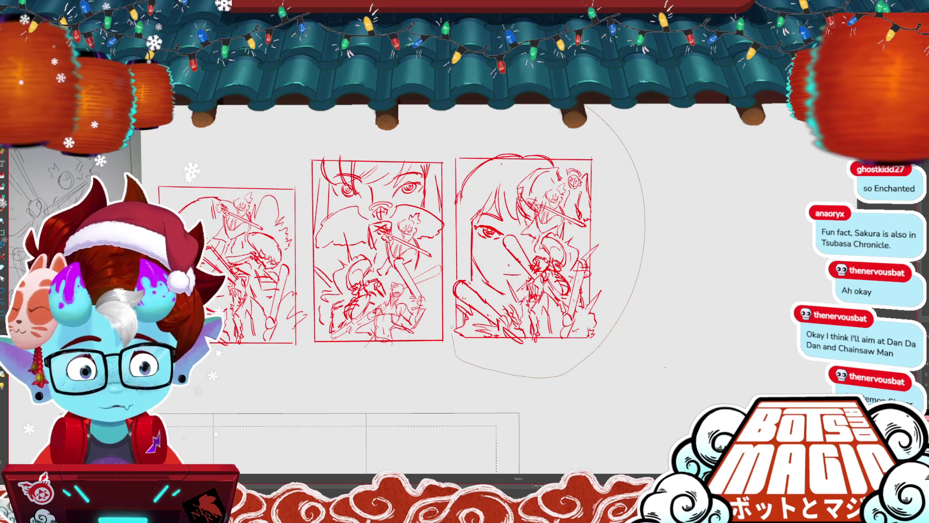
left_click_drag(452, 247, 454, 164)
scroll(492, 204, "down", 4)
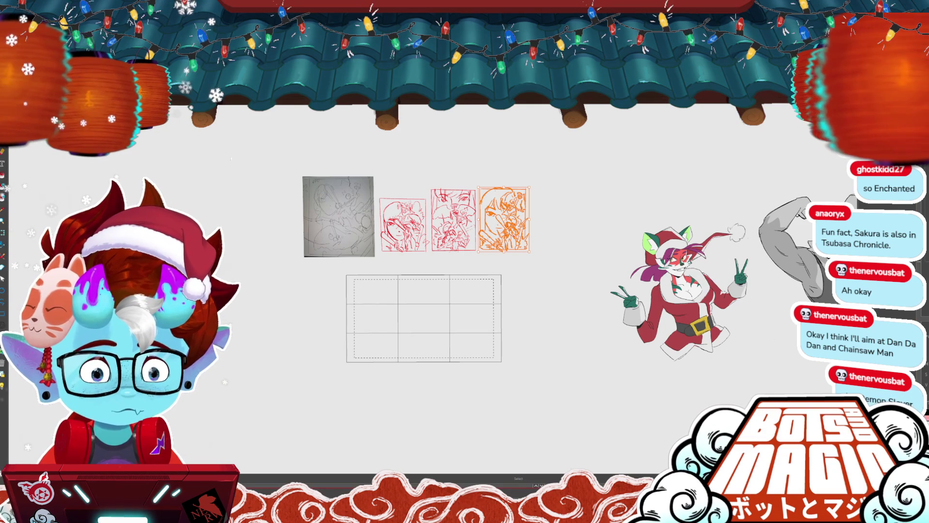
key("Delete")
key("ctrl+z")
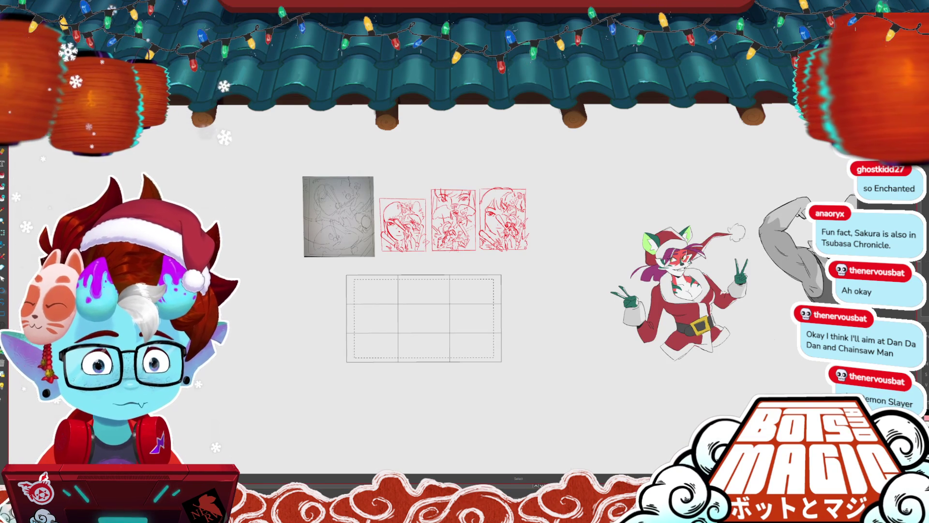
key("Delete")
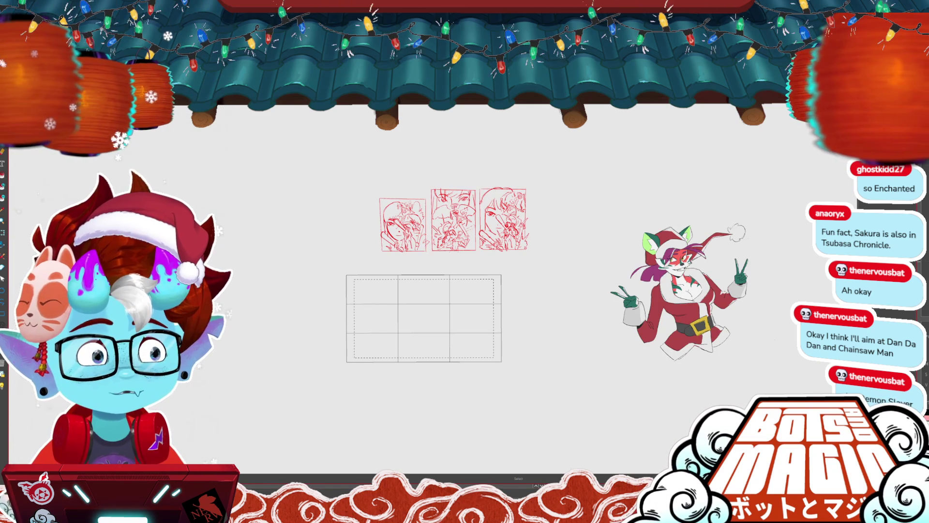
key("Delete")
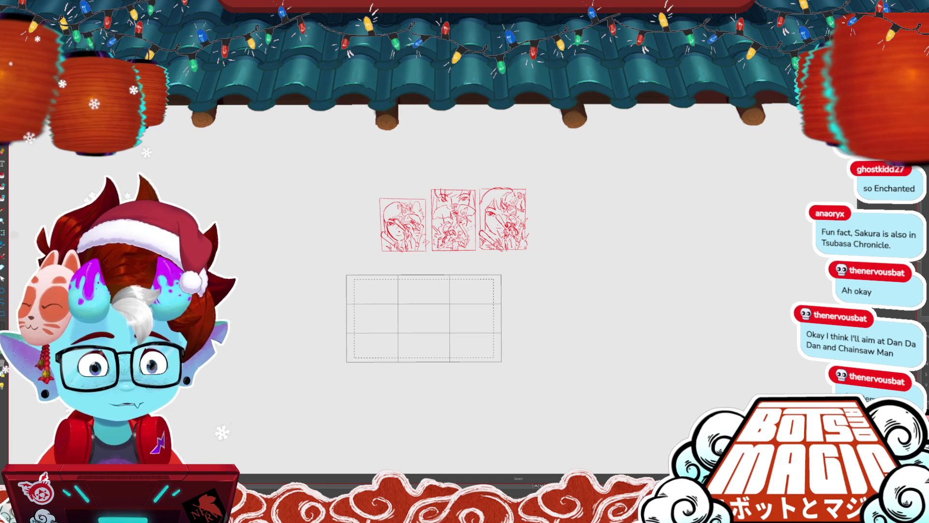
- Move the three red thumbnails up-left, then shift the girl-face thumbnail down and right
left_click_drag(565, 180, 556, 186)
left_click_drag(619, 185, 511, 168)
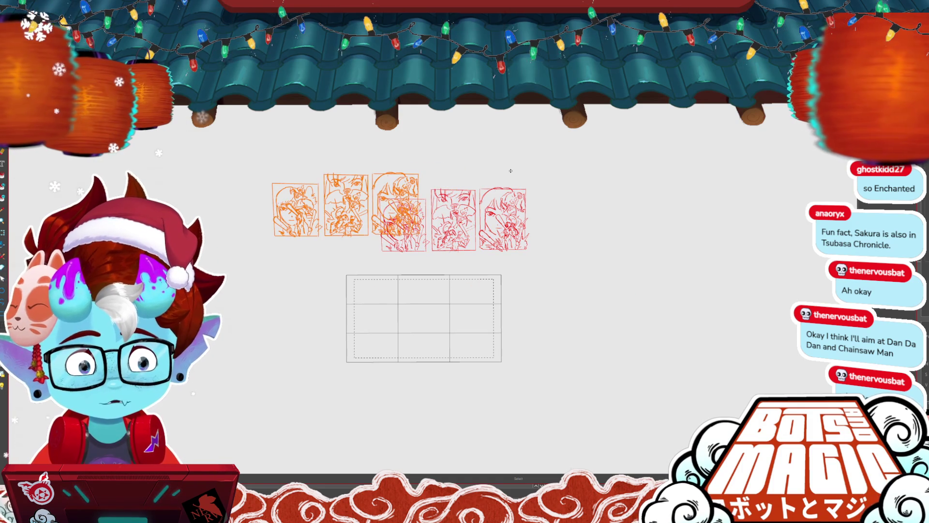
left_click_drag(447, 202, 441, 226)
left_click_drag(370, 236, 383, 193)
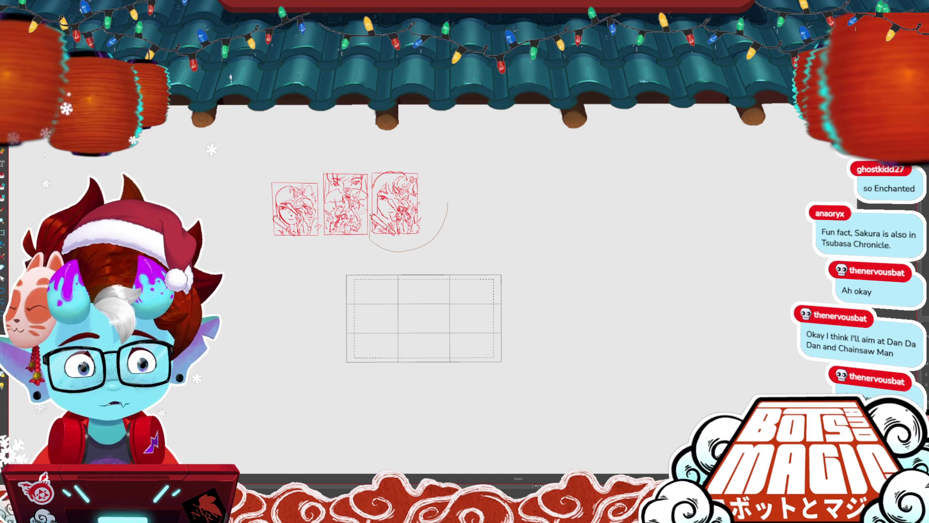
mouse_move(430, 246)
left_mouse_down()
mouse_move(580, 289)
mouse_move(634, 385)
left_mouse_up()
scroll(435, 281, "up", 3)
- Fade the enlarged girl-face sketch to light red and zoom in on it
scroll(434, 269, "down", 2)
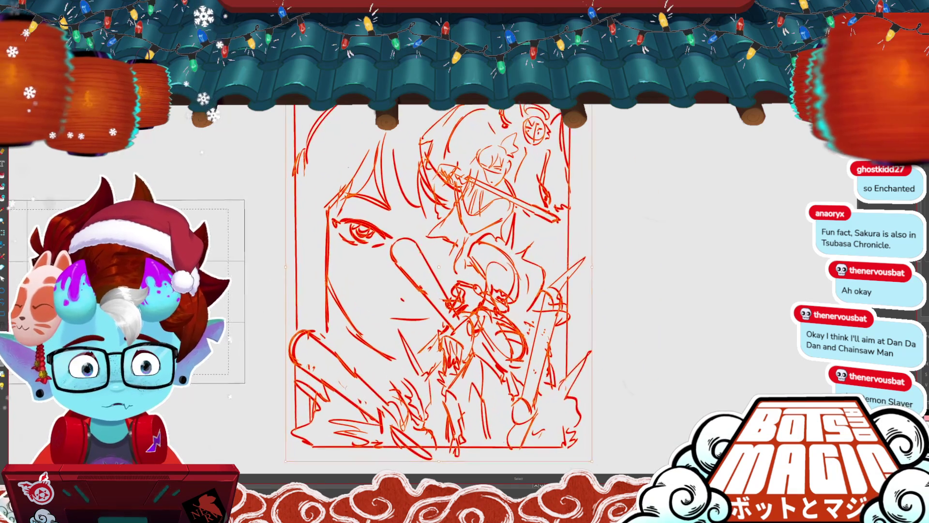
scroll(271, 285, "up", 2)
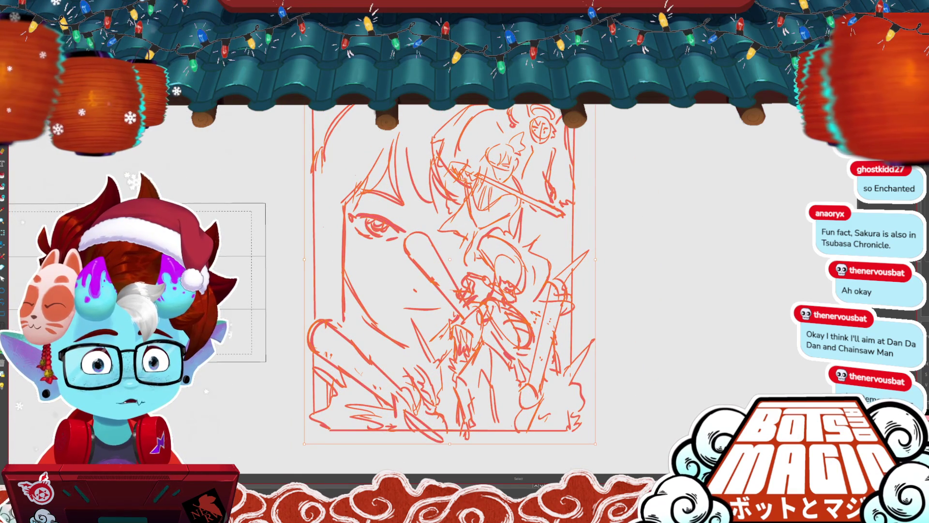
key("ctrl+a")
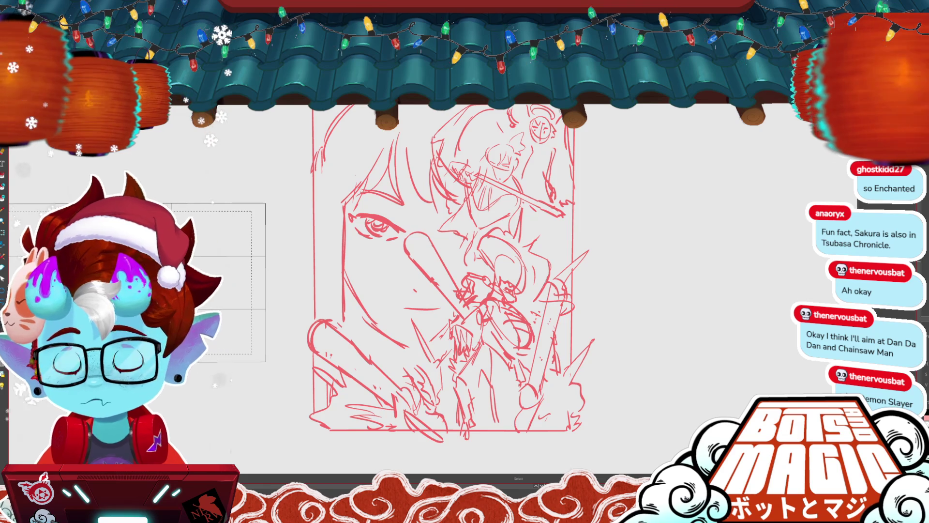
key("ctrl+plus")
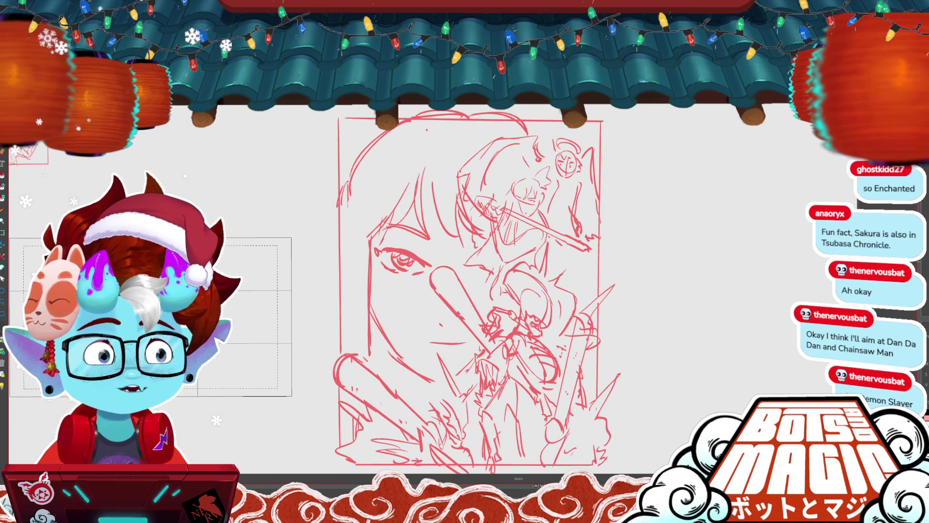